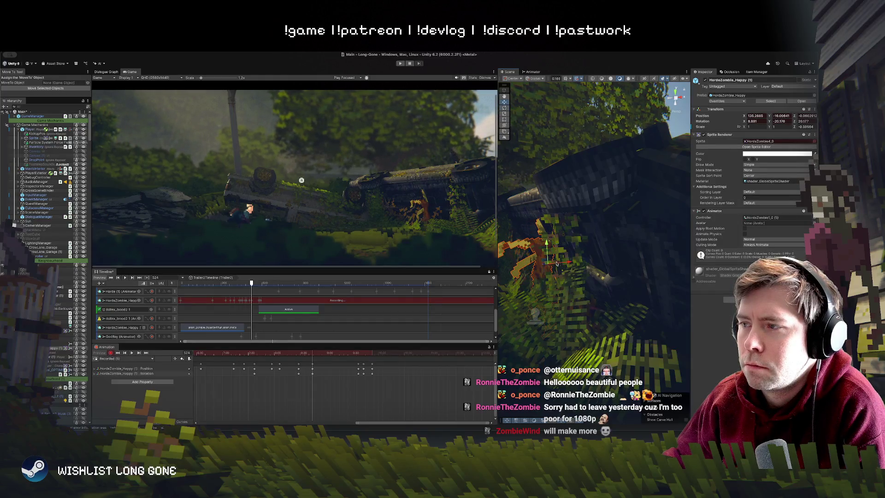
# Nudge the zombie slightly left along X and play the leap preview
pyautogui.moveTo(570, 263); pyautogui.dragTo(561, 263)
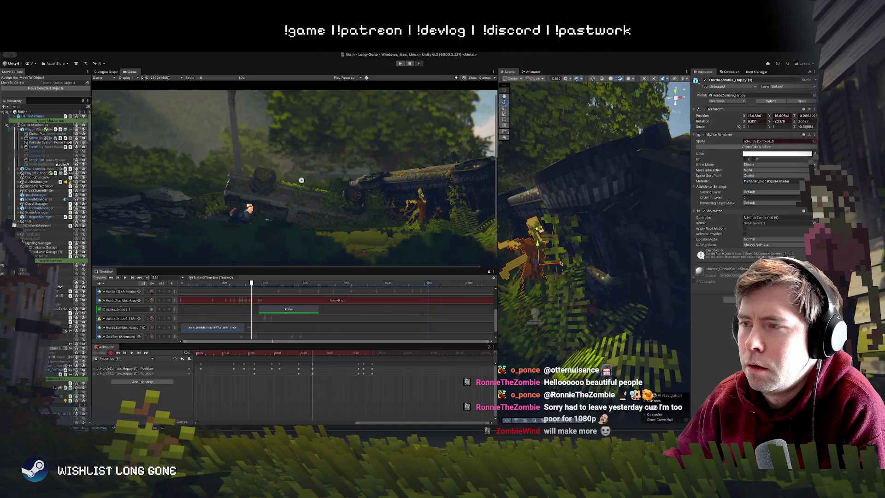
pyautogui.moveTo(319, 354); pyautogui.dragTo(291, 354)
pyautogui.press('space')
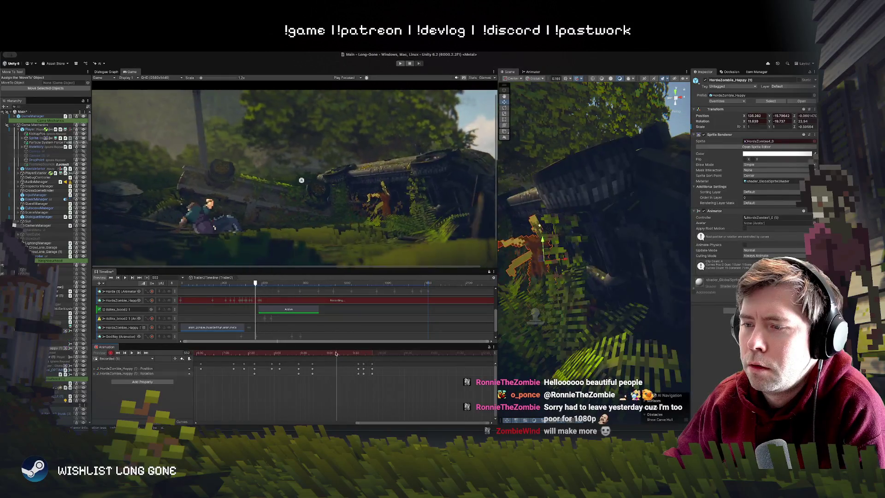
# Select the zombie's keyframes, jump to frame 577, then replay from the earlier forest shot
pyautogui.click(311, 365)
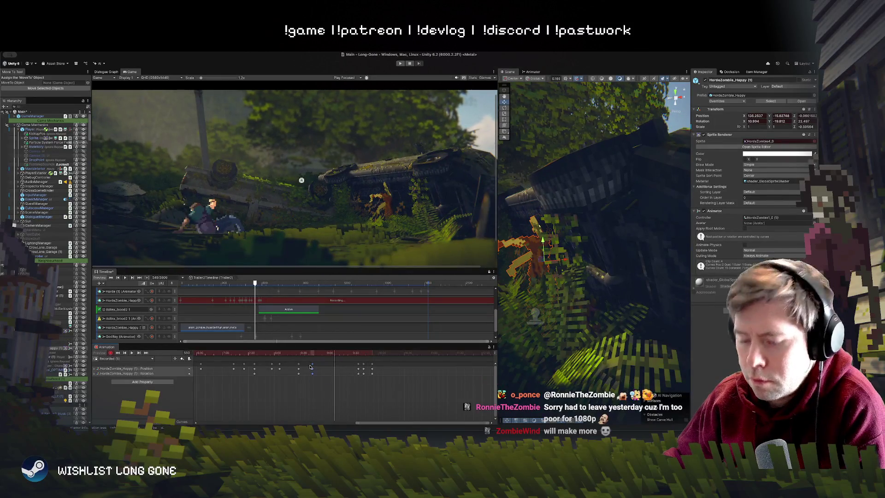
pyautogui.click(356, 354)
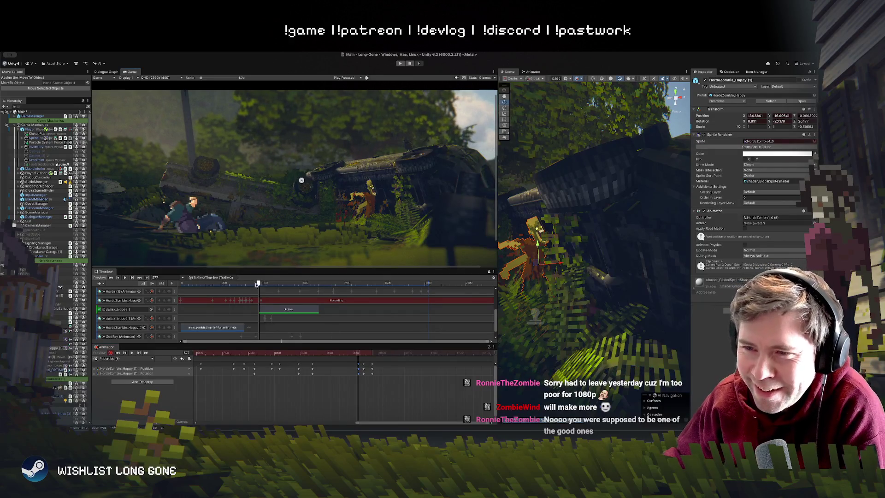
pyautogui.moveTo(257, 284); pyautogui.dragTo(203, 284)
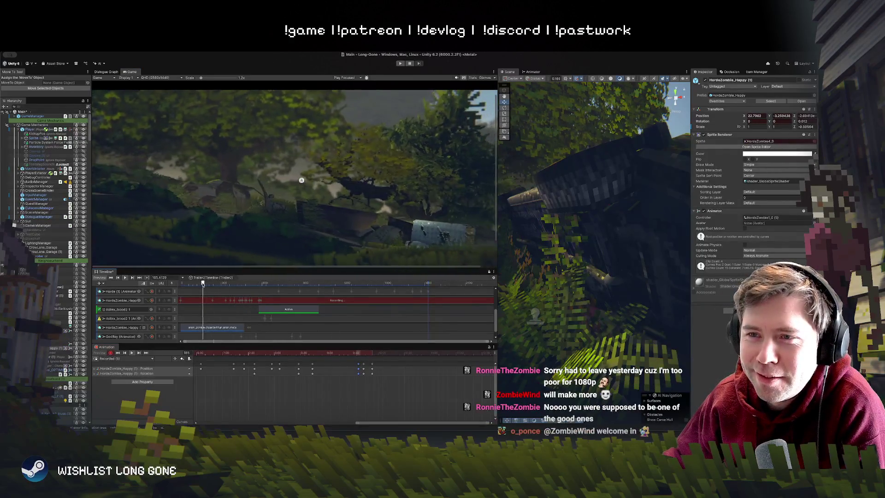
pyautogui.press('space')
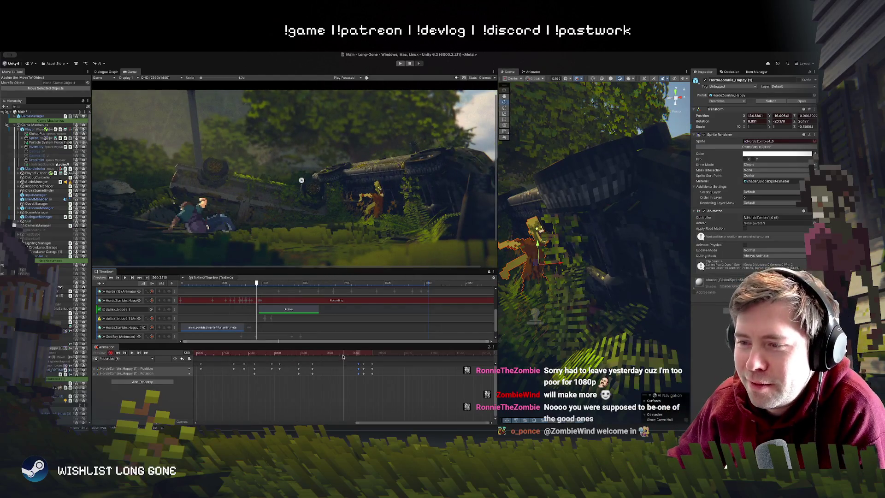
# Scrub between frames 533 and 562 and reselect the zombie's keyframe columns
pyautogui.moveTo(343, 356)
pyautogui.mouseDown()
pyautogui.moveTo(281, 356)
pyautogui.moveTo(320, 356)
pyautogui.mouseUp()
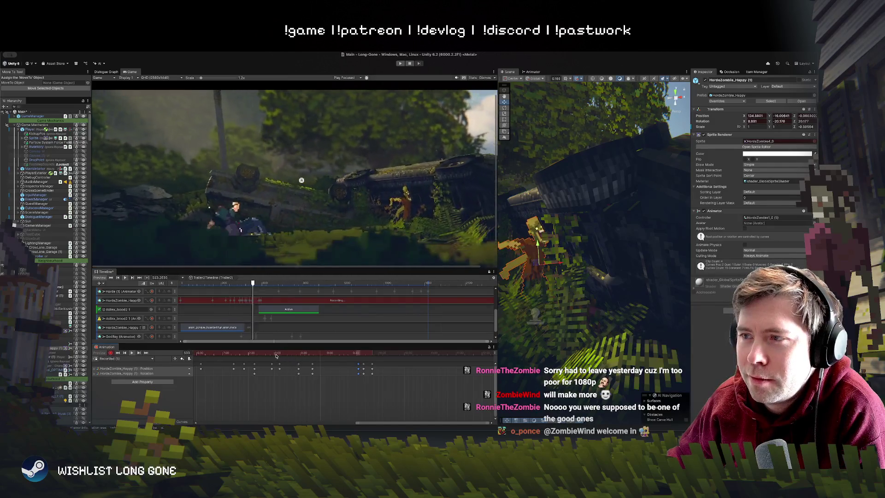
pyautogui.click(342, 379)
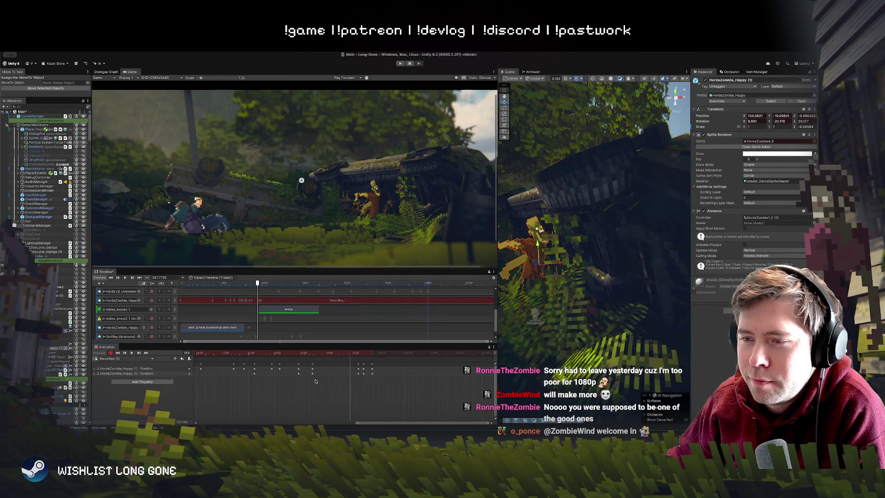
pyautogui.click(312, 365)
pyautogui.moveTo(321, 359)
pyautogui.mouseDown()
pyautogui.moveTo(282, 373)
pyautogui.moveTo(294, 382)
pyautogui.mouseUp()
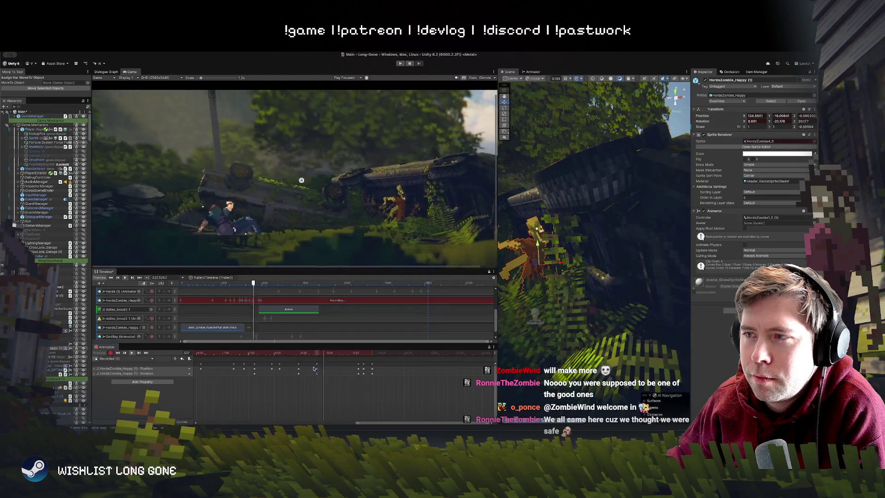
pyautogui.moveTo(329, 355)
pyautogui.mouseDown()
pyautogui.moveTo(370, 355)
pyautogui.moveTo(352, 354)
pyautogui.mouseUp()
pyautogui.moveTo(396, 386)
pyautogui.mouseDown()
pyautogui.moveTo(369, 365)
pyautogui.moveTo(318, 351)
pyautogui.moveTo(360, 351)
pyautogui.moveTo(364, 369)
pyautogui.moveTo(376, 359)
pyautogui.moveTo(386, 365)
pyautogui.mouseUp()
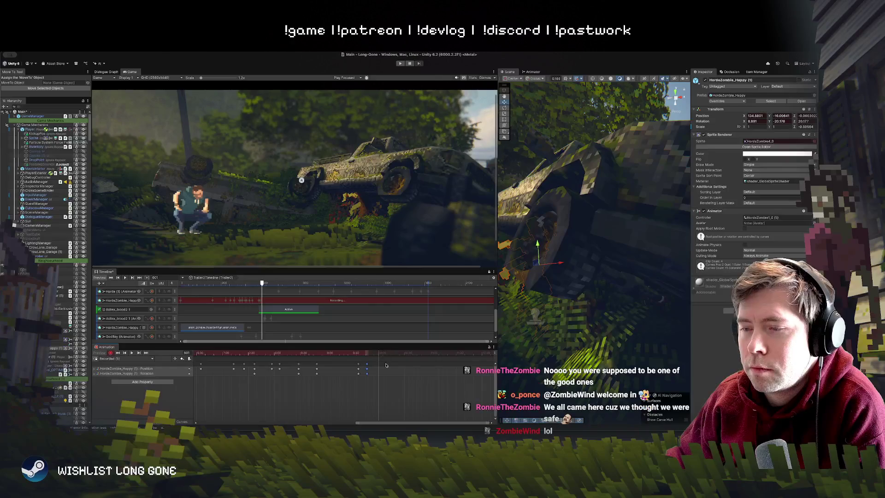
# Tilt the zombie and reposition it at frame 570, recording rotation and position keys
pyautogui.press('e')
pyautogui.moveTo(539, 251)
pyautogui.mouseDown()
pyautogui.moveTo(529, 261)
pyautogui.moveTo(542, 266)
pyautogui.mouseUp()
pyautogui.press('w')
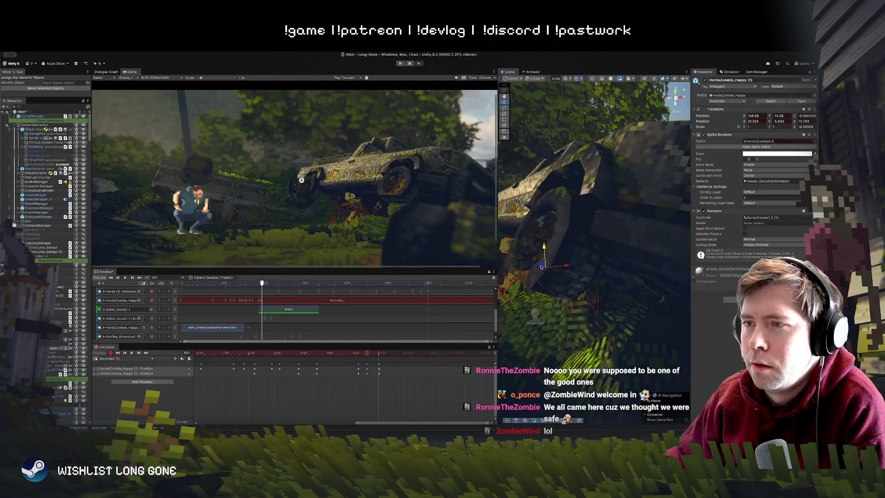
pyautogui.moveTo(386, 353)
pyautogui.mouseDown()
pyautogui.moveTo(353, 353)
pyautogui.moveTo(398, 355)
pyautogui.mouseUp()
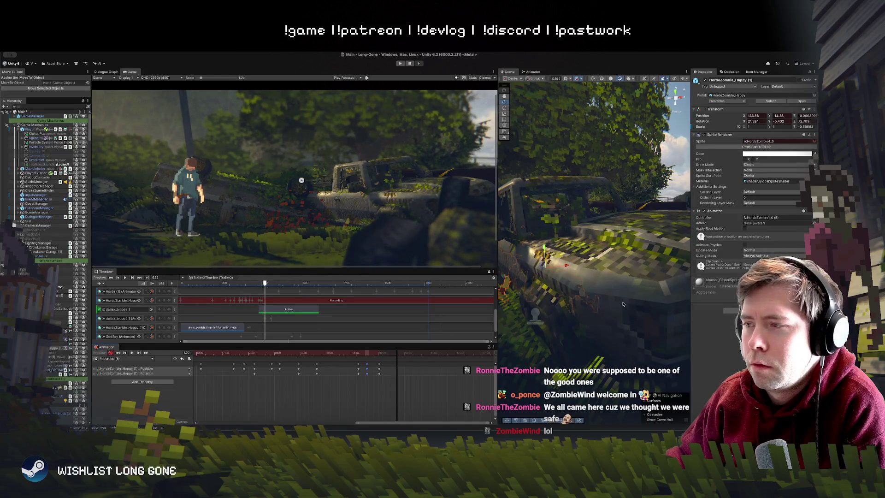
pyautogui.moveTo(543, 265); pyautogui.dragTo(551, 284)
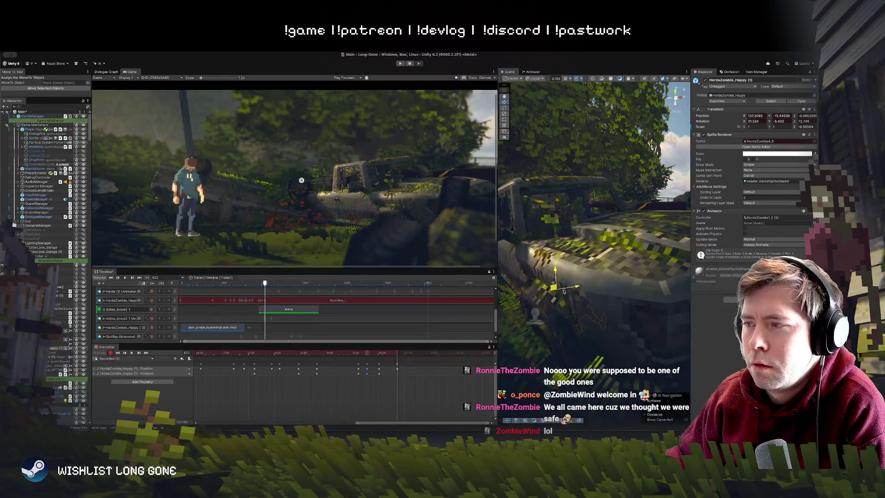
pyautogui.moveTo(609, 318); pyautogui.dragTo(594, 329)
# Preview the leap from frame 602 and undo the last change
pyautogui.moveTo(403, 354)
pyautogui.mouseDown()
pyautogui.moveTo(355, 352)
pyautogui.moveTo(395, 356)
pyautogui.moveTo(382, 355)
pyautogui.moveTo(395, 375)
pyautogui.moveTo(392, 361)
pyautogui.mouseUp()
pyautogui.press('space')
pyautogui.hotkey('ctrl', 'z')
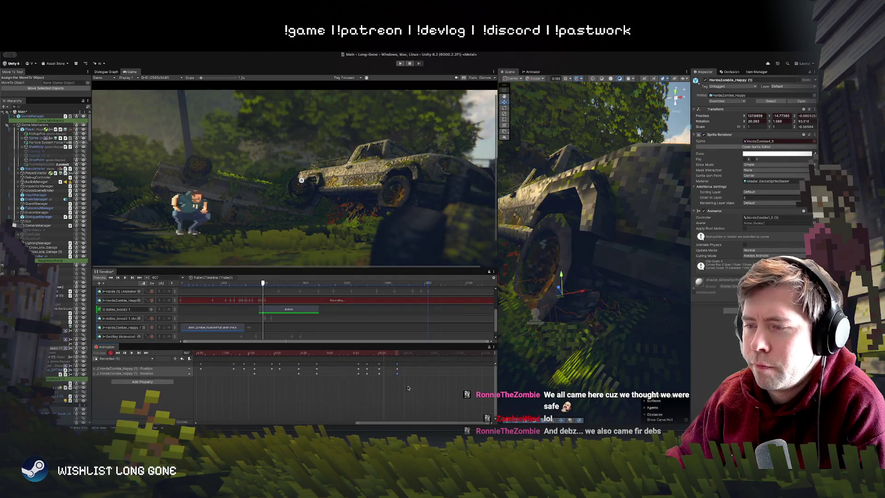
# Shift the selected zombie keyframes slightly later and replay to check the timing
pyautogui.moveTo(412, 371); pyautogui.dragTo(420, 369)
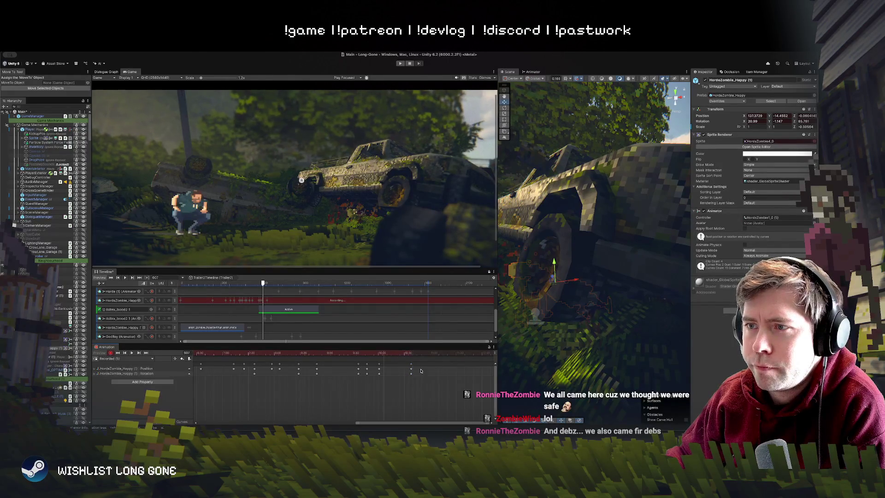
pyautogui.click(412, 369)
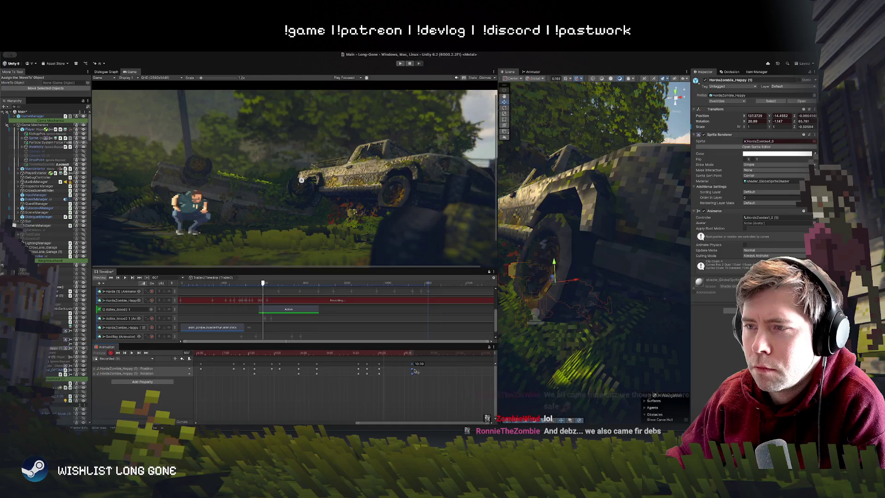
pyautogui.moveTo(414, 370)
pyautogui.mouseDown()
pyautogui.moveTo(381, 352)
pyautogui.moveTo(346, 359)
pyautogui.mouseUp()
pyautogui.press('space')
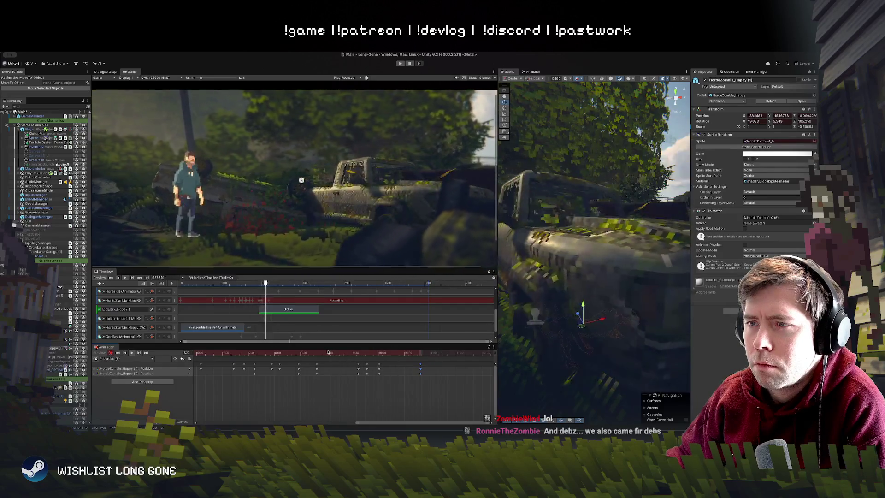
# At keyframe 601, move the zombie down and right, then return to frame 562
pyautogui.moveTo(410, 355)
pyautogui.mouseDown()
pyautogui.moveTo(366, 354)
pyautogui.moveTo(374, 356)
pyautogui.mouseUp()
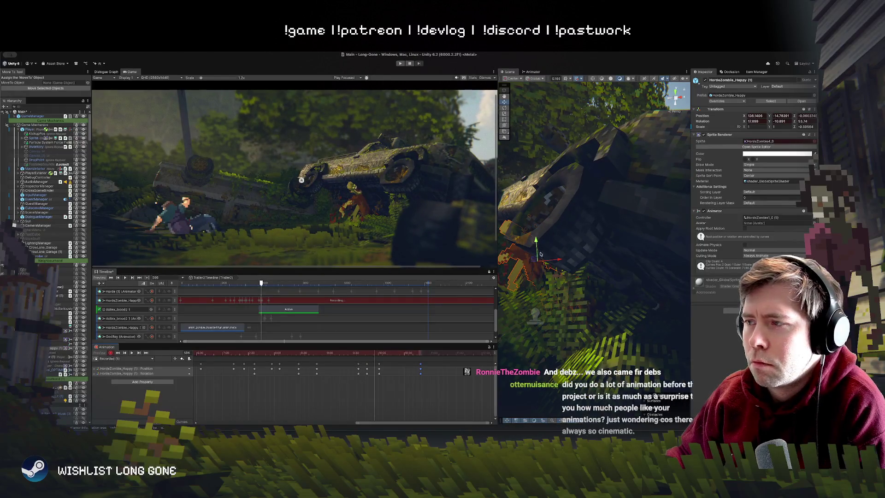
pyautogui.click(138, 353)
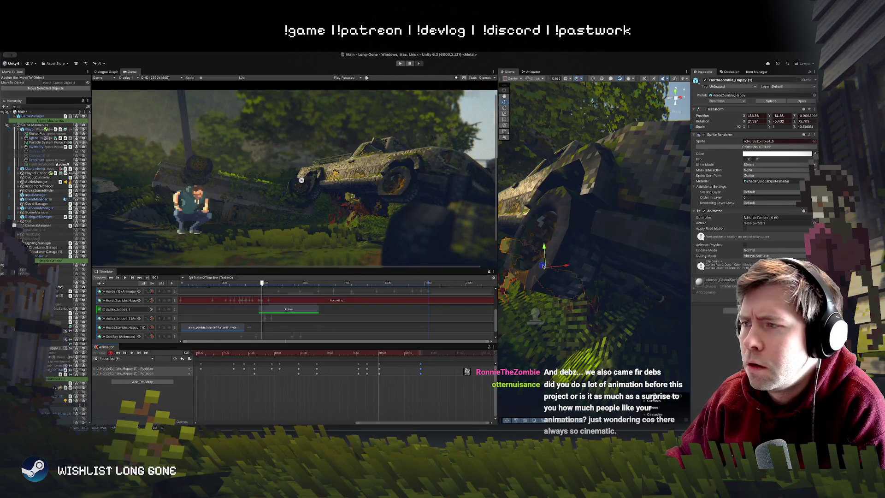
pyautogui.moveTo(543, 266); pyautogui.dragTo(549, 274)
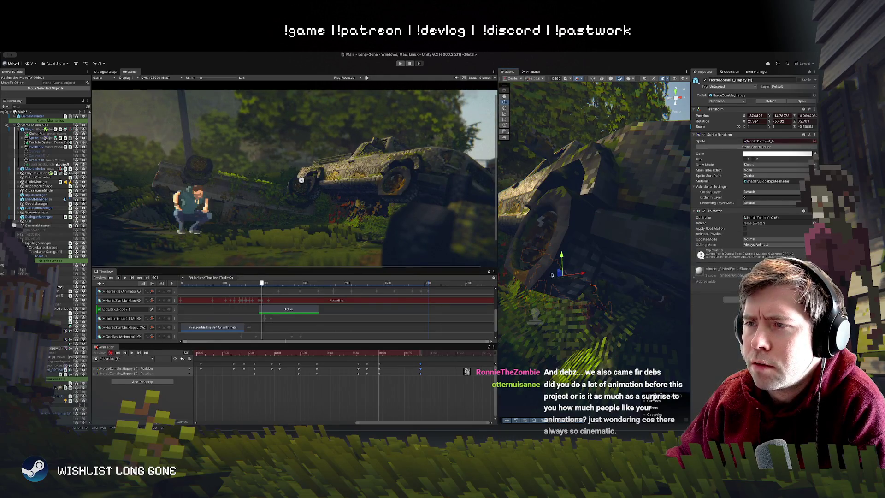
pyautogui.moveTo(378, 354); pyautogui.dragTo(322, 352)
pyautogui.press('space')
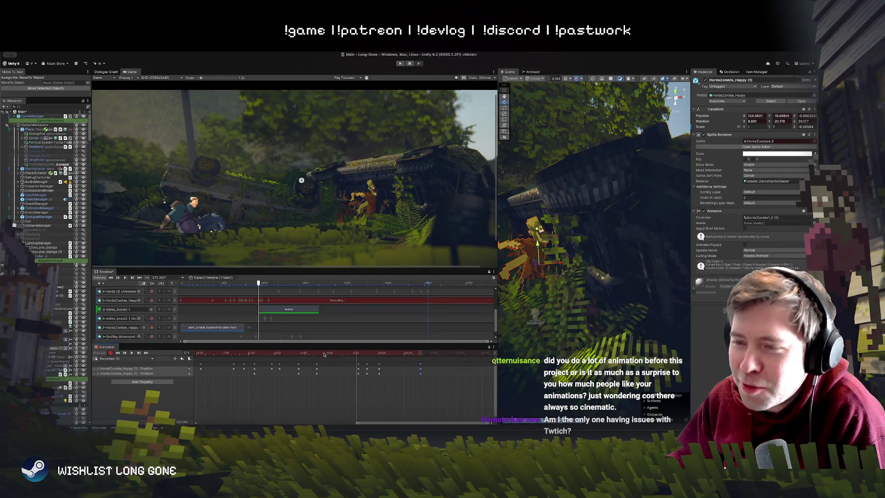
# Scrub the cutscene between frames 421 and 521, stop playback, and rewind to about frame 463
pyautogui.moveTo(324, 354); pyautogui.dragTo(224, 354)
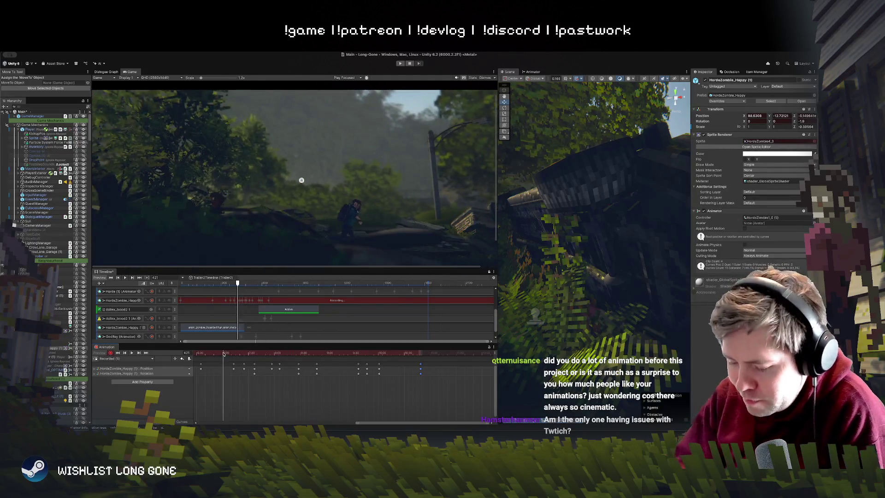
pyautogui.press('space')
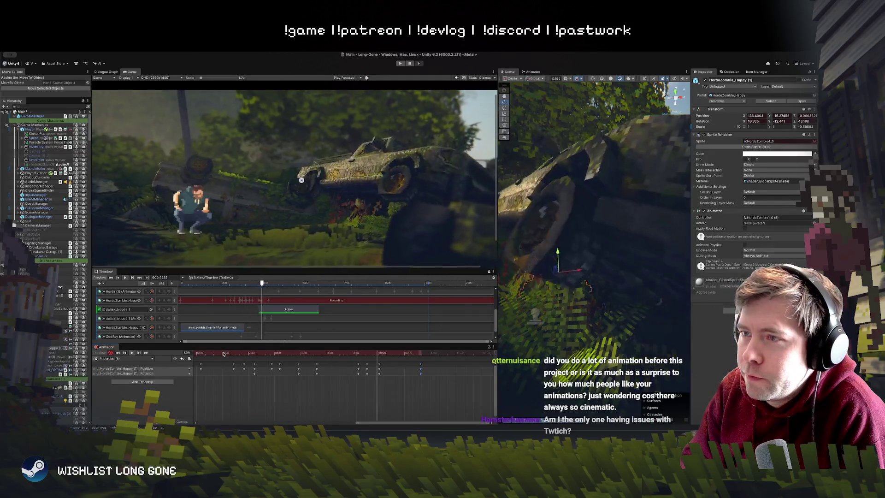
pyautogui.click(224, 353)
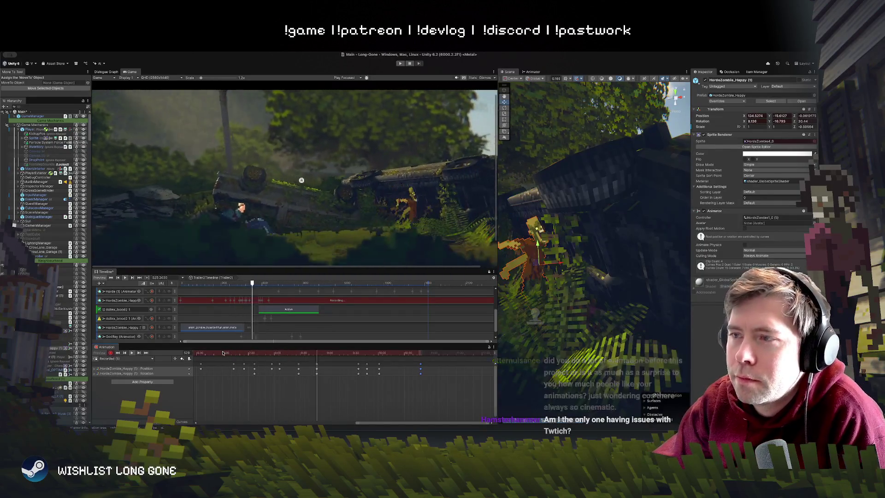
pyautogui.click(306, 353)
pyautogui.moveTo(302, 353); pyautogui.dragTo(311, 353)
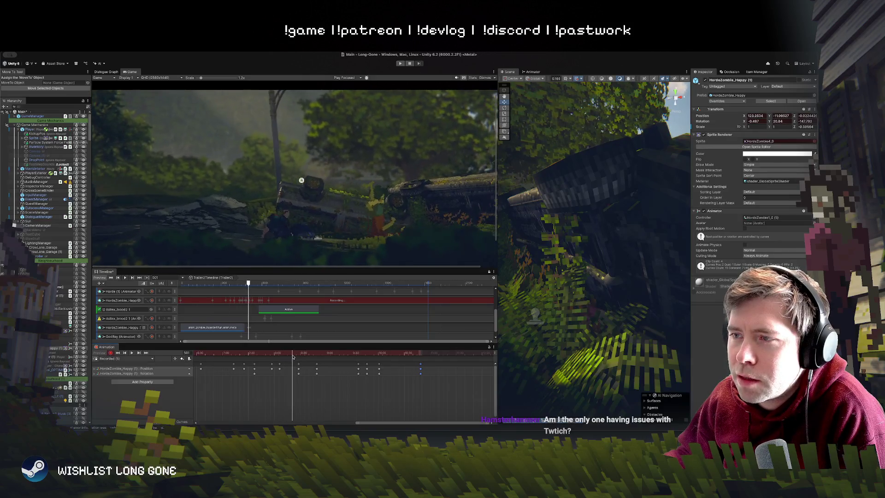
pyautogui.moveTo(305, 358)
pyautogui.mouseDown()
pyautogui.moveTo(317, 358)
pyautogui.moveTo(292, 360)
pyautogui.mouseUp()
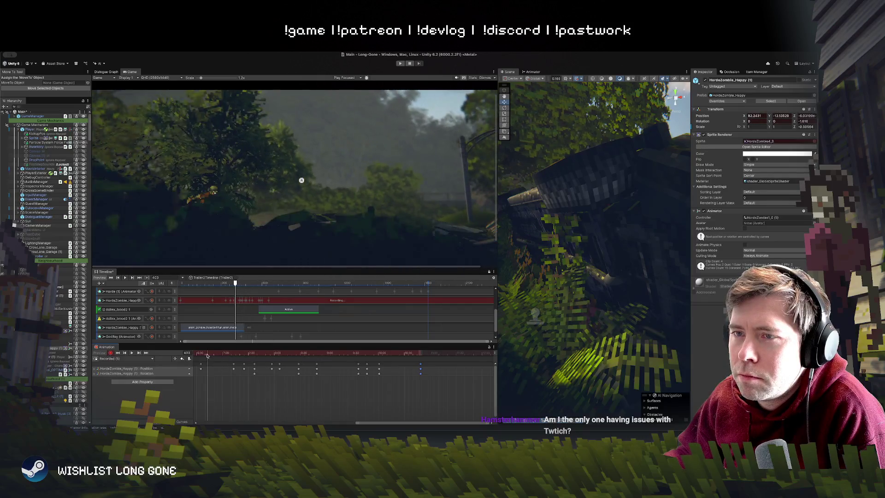
pyautogui.click(133, 353)
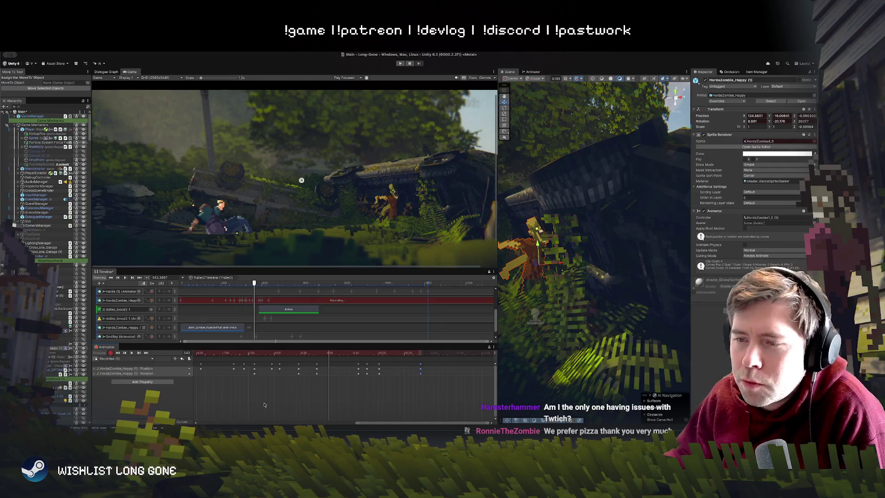
pyautogui.moveTo(309, 353)
pyautogui.mouseDown()
pyautogui.moveTo(247, 352)
pyautogui.moveTo(275, 353)
pyautogui.moveTo(260, 356)
pyautogui.mouseUp()
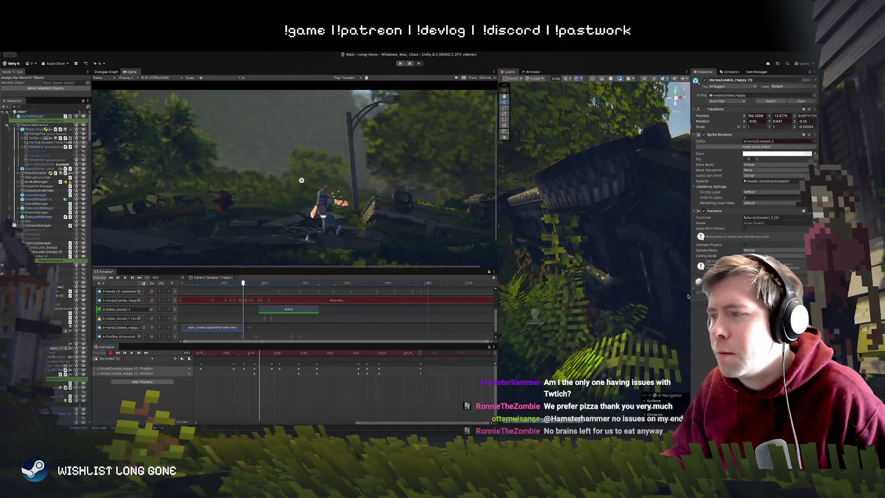
# Frame the zombie, lower it, then raise it up-right a few frames earlier, keying both positions
pyautogui.moveTo(530, 276); pyautogui.dragTo(547, 275)
pyautogui.press('f')
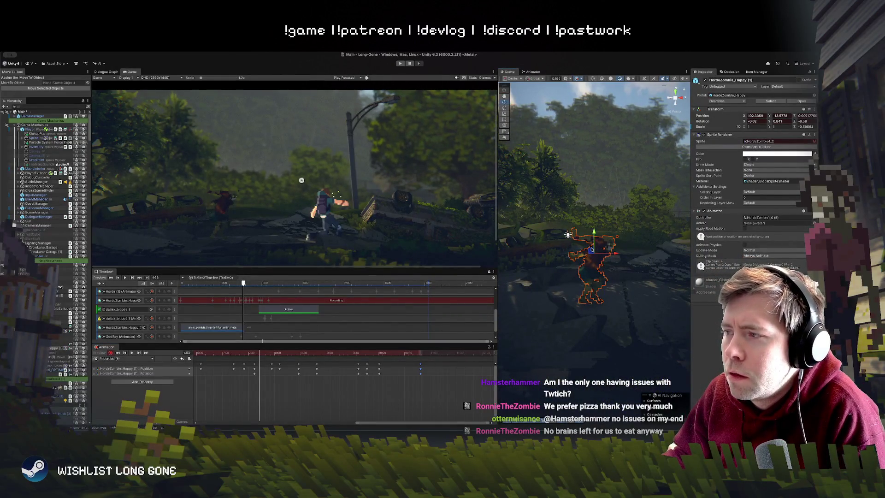
pyautogui.moveTo(591, 250); pyautogui.dragTo(591, 262)
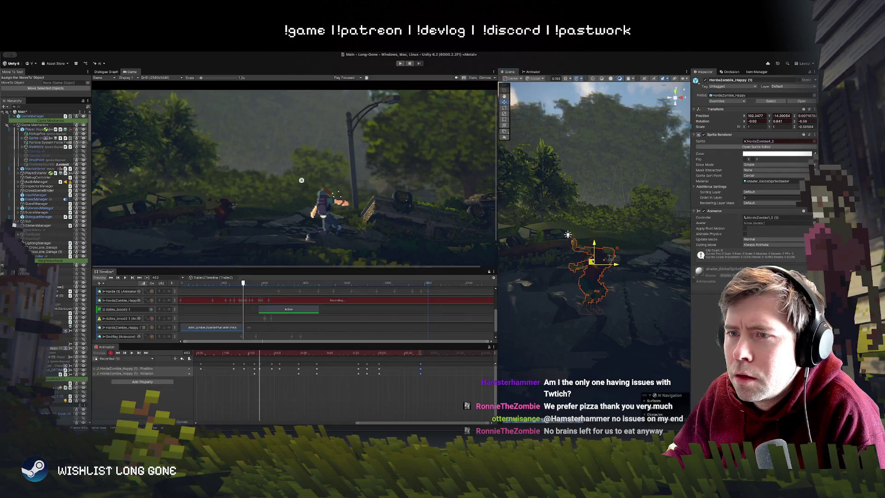
pyautogui.moveTo(260, 355); pyautogui.dragTo(265, 355)
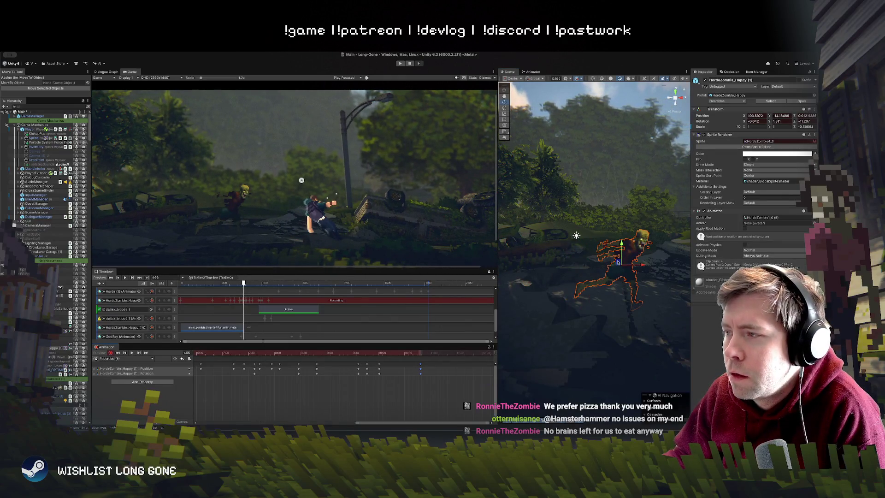
pyautogui.moveTo(628, 255); pyautogui.dragTo(642, 234)
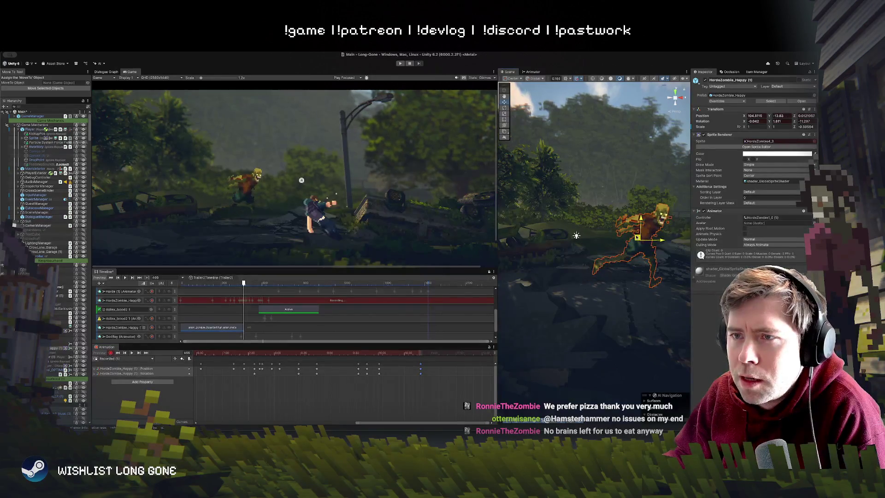
pyautogui.press('space')
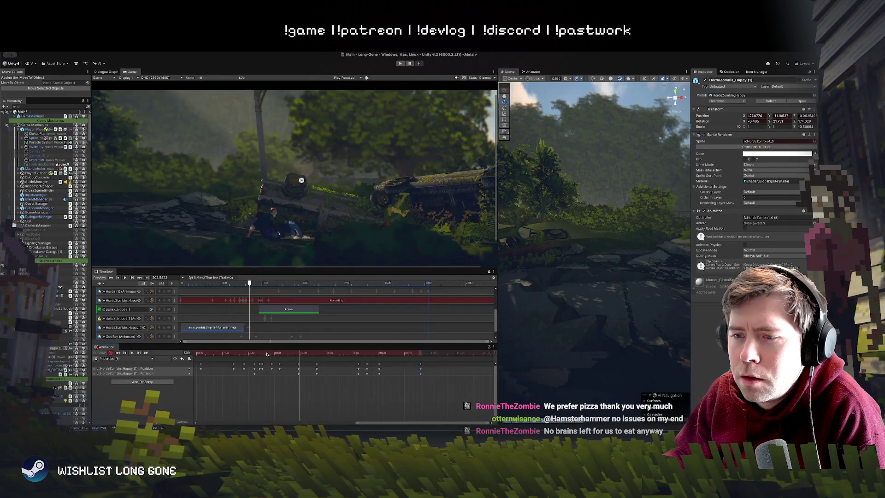
# At frame 470, nudge the zombie left and up, then replay the leap from frames 447 and 464
pyautogui.click(257, 354)
pyautogui.moveTo(257, 354); pyautogui.dragTo(272, 354)
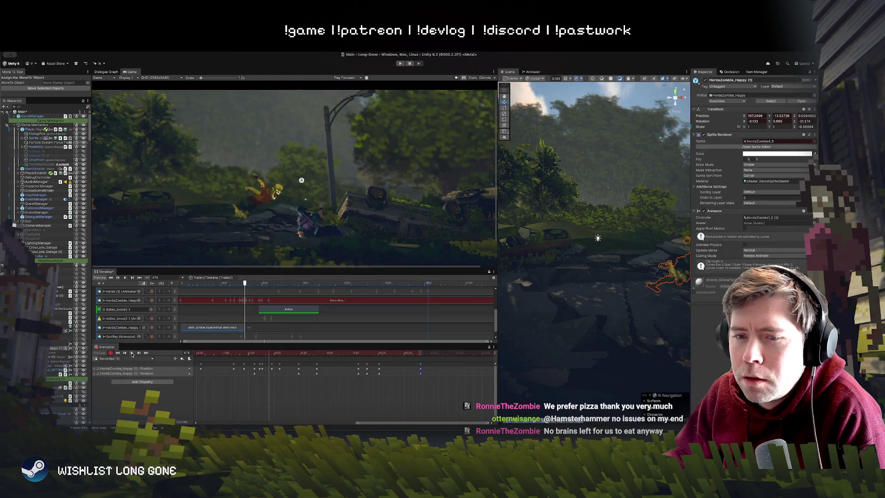
pyautogui.press('f')
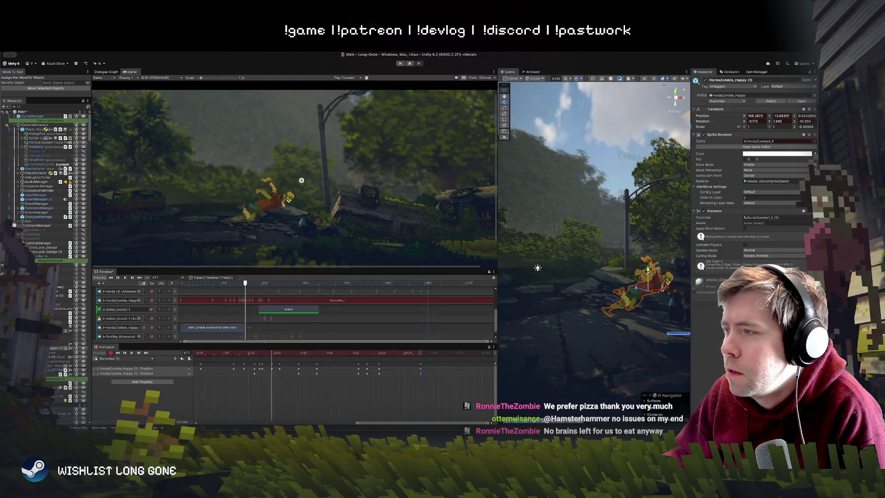
pyautogui.moveTo(653, 248); pyautogui.dragTo(624, 255)
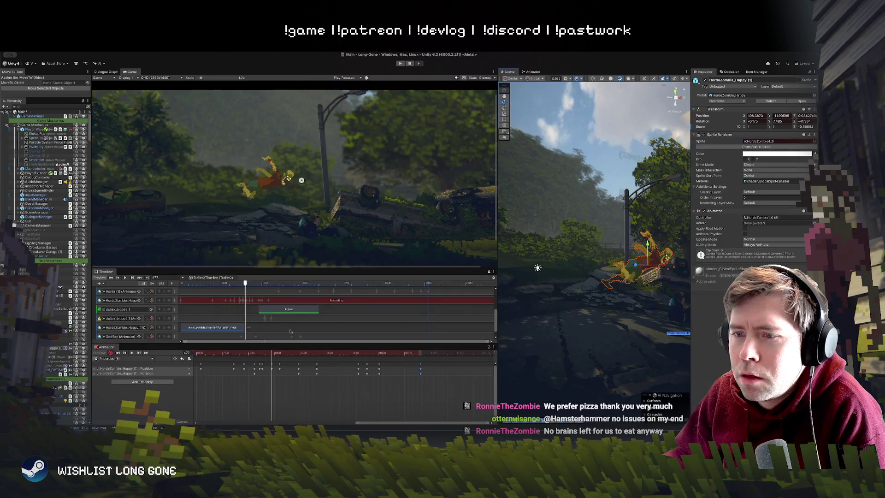
pyautogui.moveTo(269, 354)
pyautogui.mouseDown()
pyautogui.moveTo(245, 356)
pyautogui.moveTo(341, 376)
pyautogui.moveTo(232, 366)
pyautogui.moveTo(191, 352)
pyautogui.mouseUp()
pyautogui.press('space')
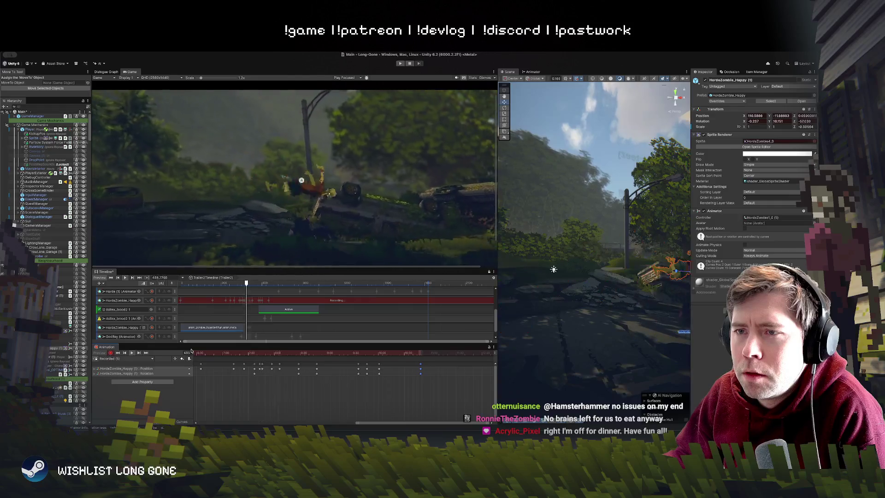
pyautogui.click(244, 354)
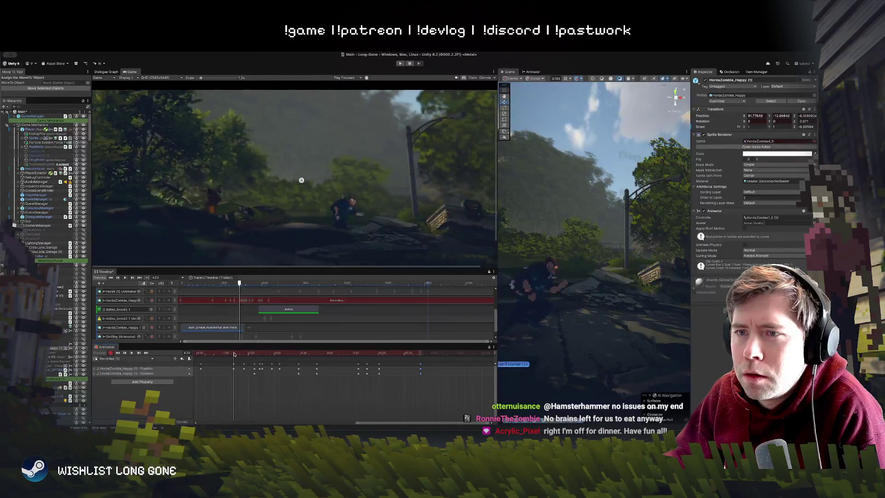
pyautogui.moveTo(245, 354)
pyautogui.mouseDown()
pyautogui.moveTo(335, 361)
pyautogui.moveTo(213, 356)
pyautogui.mouseUp()
pyautogui.press('space')
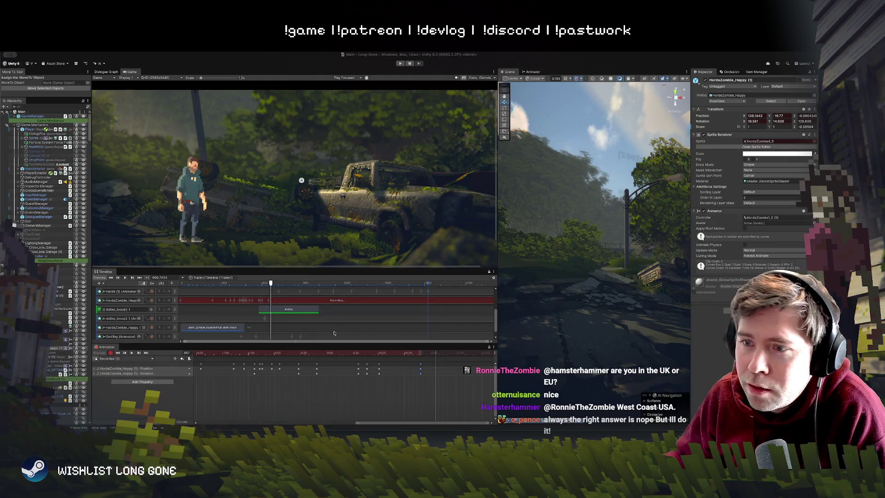
# Zoom the Timeline out to reveal its last track and set the Game view scale to 1.1x
pyautogui.scroll(-1, 290, 316)
pyautogui.scroll(-1, 290, 317)
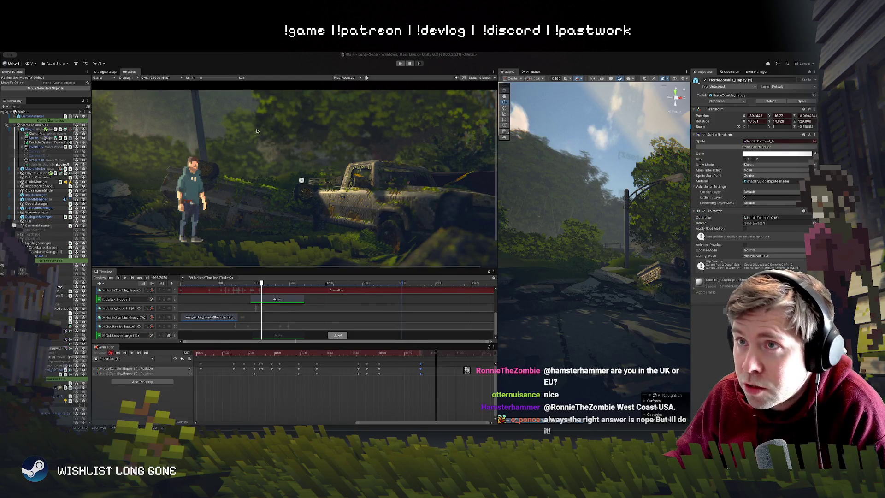
pyautogui.moveTo(201, 79); pyautogui.dragTo(200, 80)
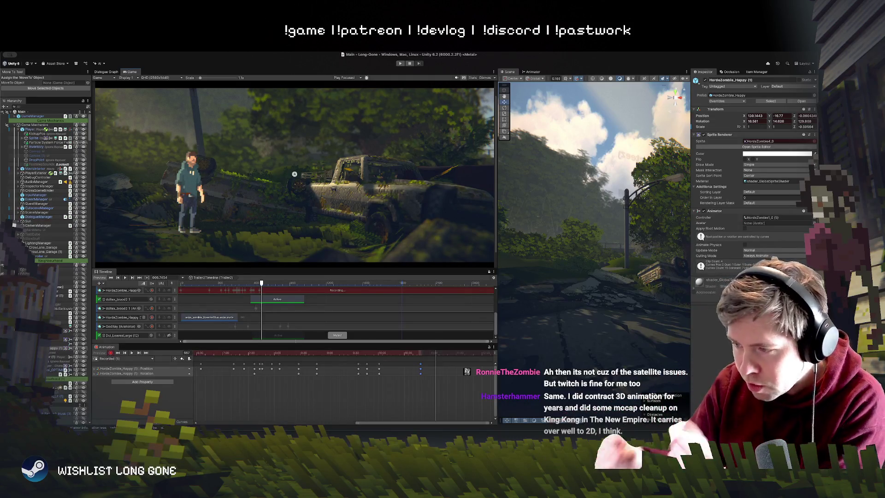
# Reframe the Scene view and rewind the Timeline playhead from about frame 667 to 520
pyautogui.press('f')
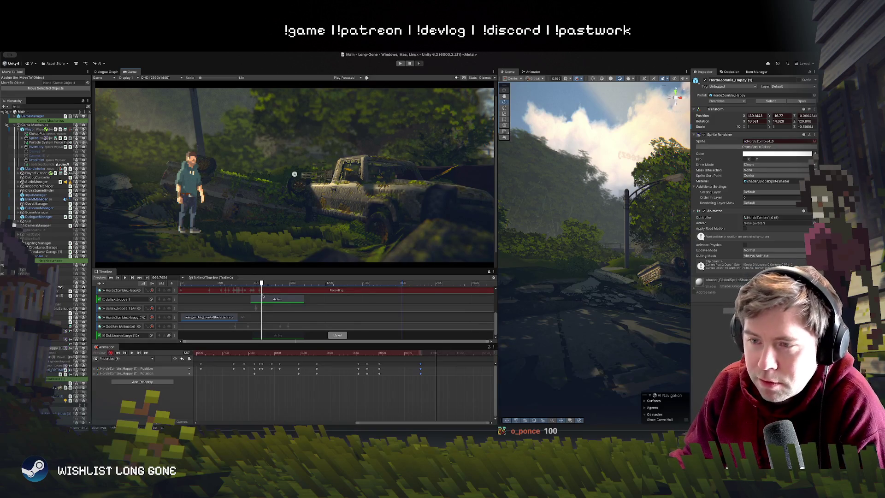
pyautogui.moveTo(261, 283)
pyautogui.mouseDown()
pyautogui.moveTo(242, 285)
pyautogui.moveTo(251, 287)
pyautogui.mouseUp()
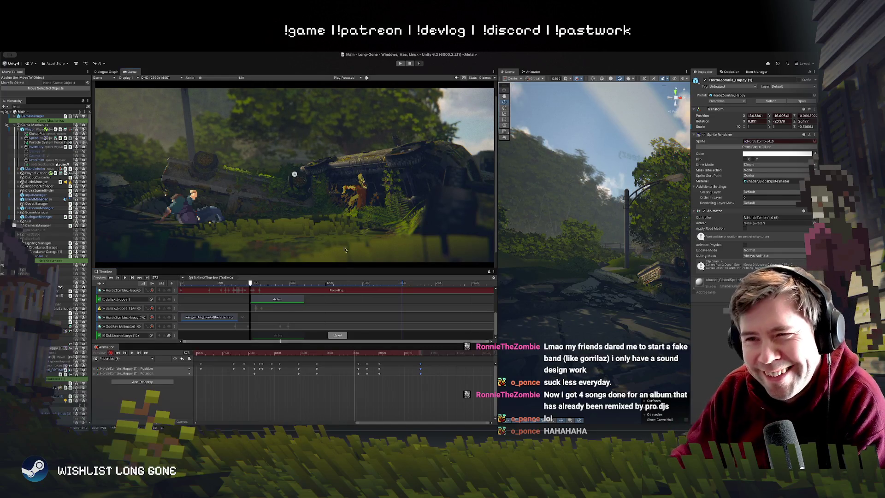
# Enlarge the game preview, orbit around the wrecked cars, and rewind the playhead to frame 512
pyautogui.moveTo(346, 267); pyautogui.dragTo(345, 272)
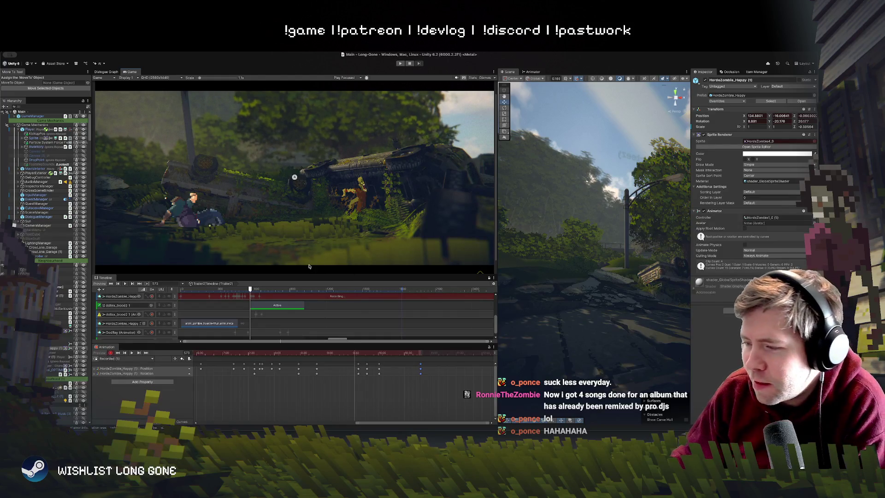
pyautogui.moveTo(567, 296)
pyautogui.mouseDown()
pyautogui.moveTo(563, 279)
pyautogui.moveTo(576, 283)
pyautogui.mouseUp()
pyautogui.moveTo(249, 289)
pyautogui.mouseDown()
pyautogui.moveTo(240, 289)
pyautogui.moveTo(259, 289)
pyautogui.moveTo(246, 290)
pyautogui.mouseUp()
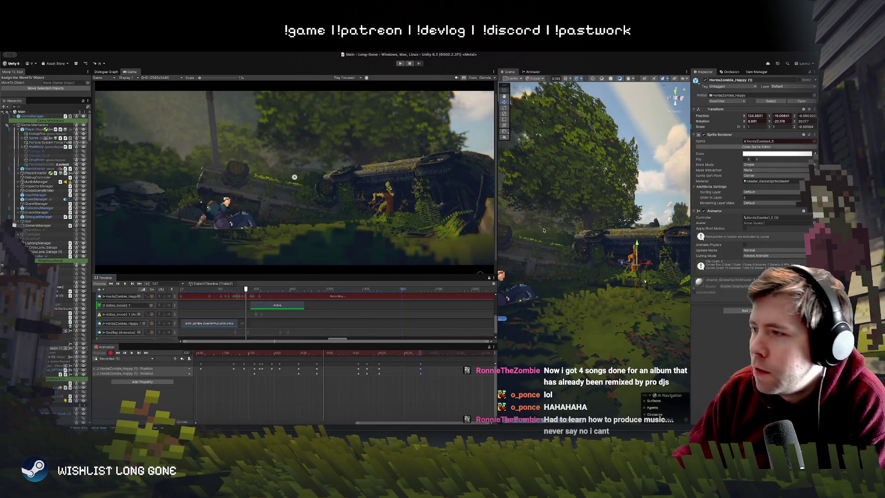
# Zoom in on the zombie, nudge it along X to key it, then step back from frame 537 to 523
pyautogui.moveTo(644, 281); pyautogui.dragTo(536, 234)
pyautogui.scroll(5, 536, 233)
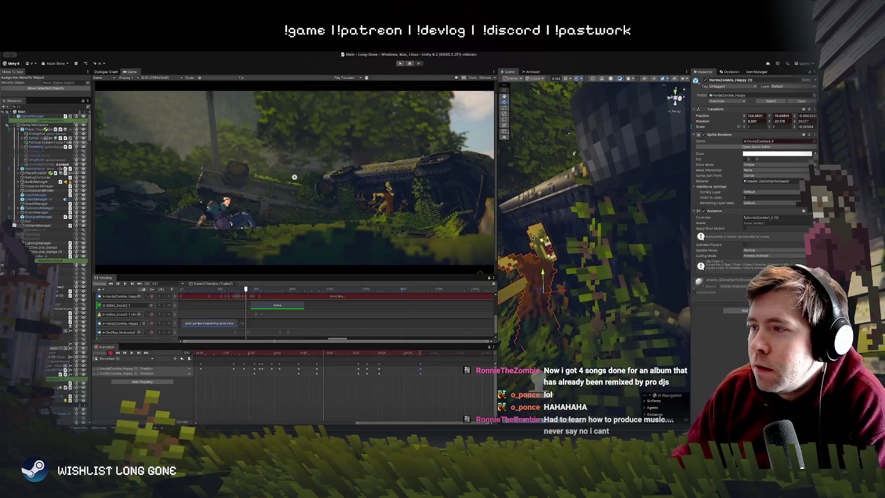
pyautogui.moveTo(540, 290); pyautogui.dragTo(561, 292)
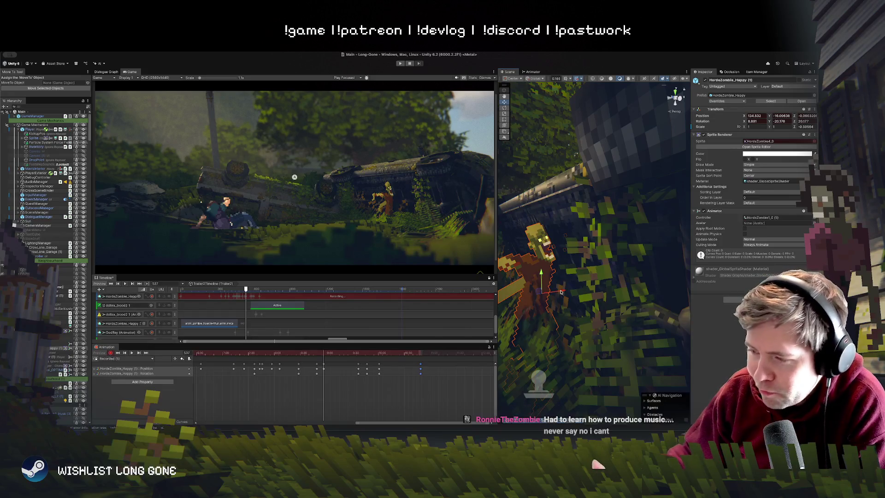
pyautogui.scroll(-5, 561, 292)
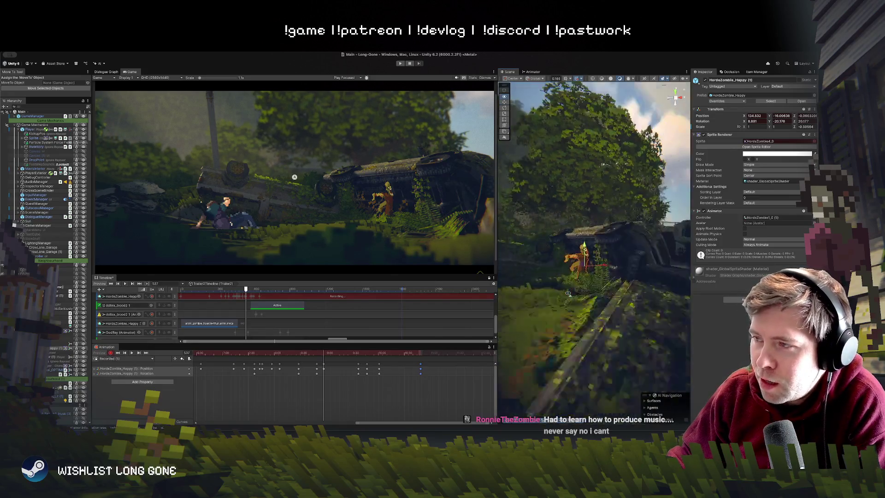
pyautogui.scroll(3, 569, 293)
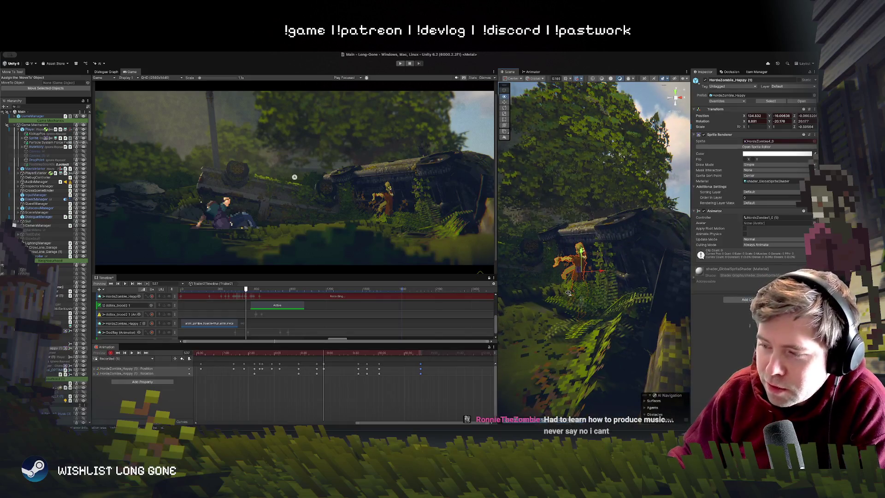
pyautogui.scroll(-5, 568, 294)
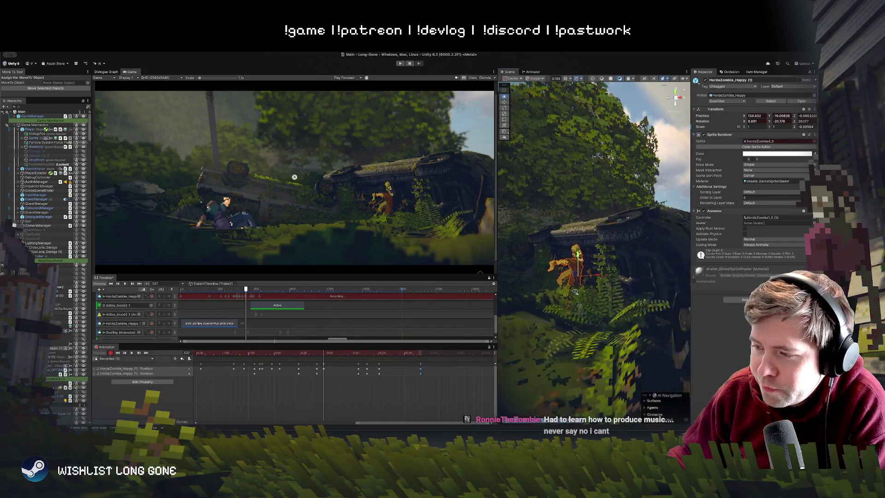
pyautogui.scroll(5, 575, 291)
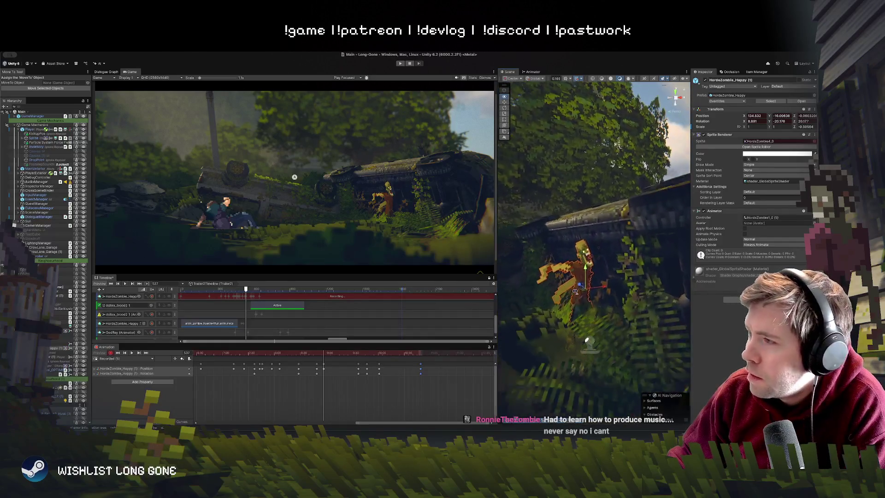
pyautogui.scroll(5, 575, 292)
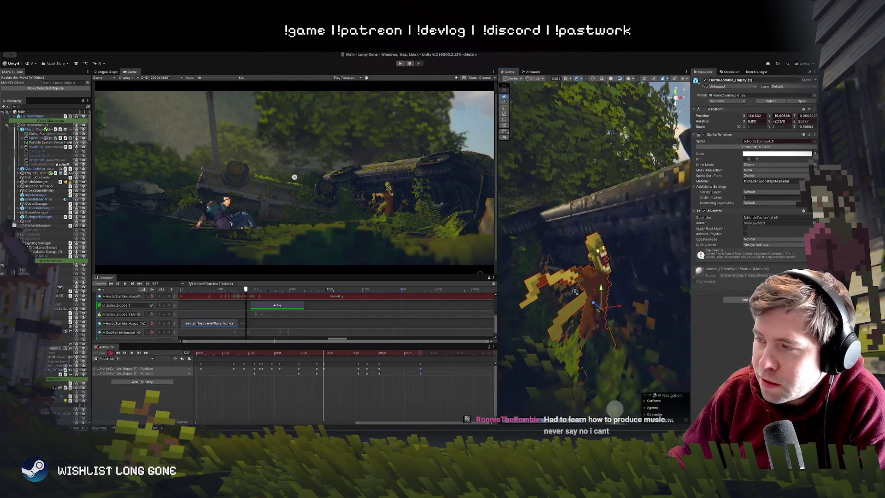
pyautogui.scroll(-2, 575, 291)
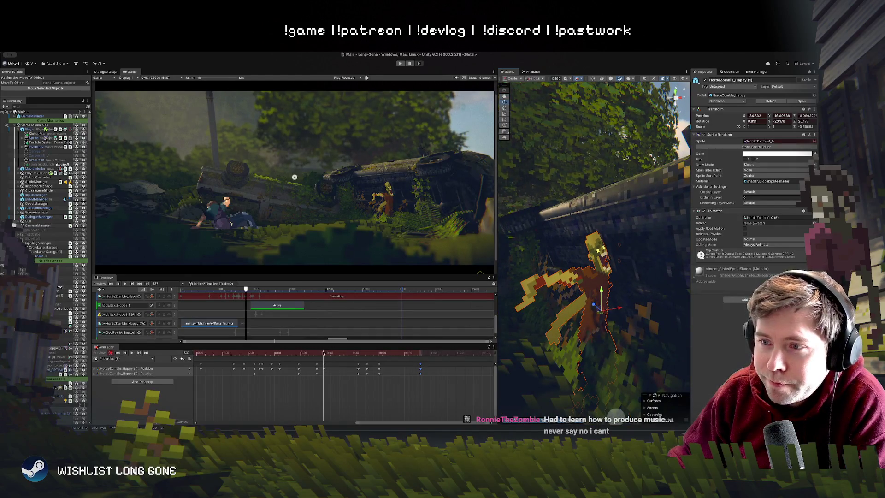
pyautogui.moveTo(324, 353); pyautogui.dragTo(316, 353)
# Frame the car chassis, turn off HordeZombie track recording, and select the prop_Car chassi track
pyautogui.click(466, 269)
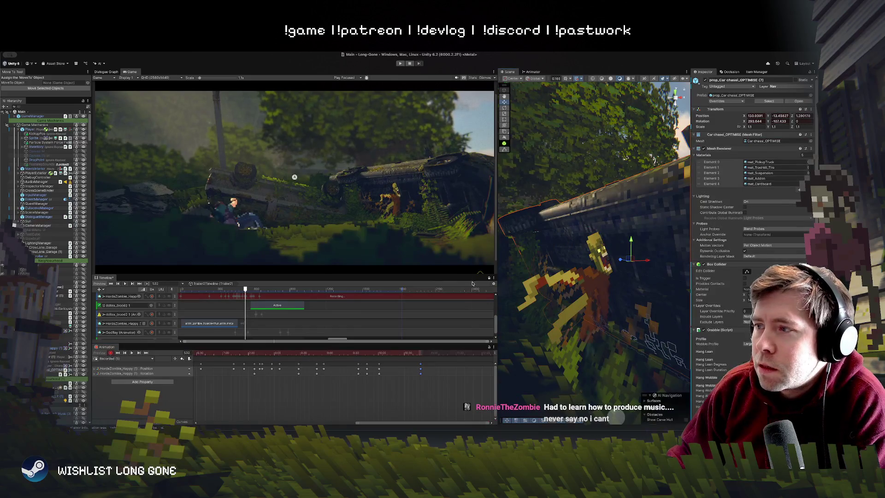
pyautogui.press('f')
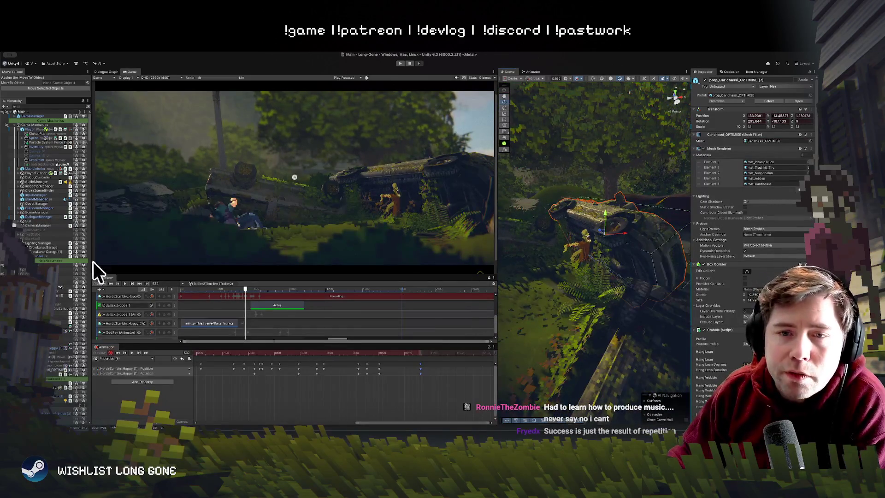
pyautogui.click(152, 297)
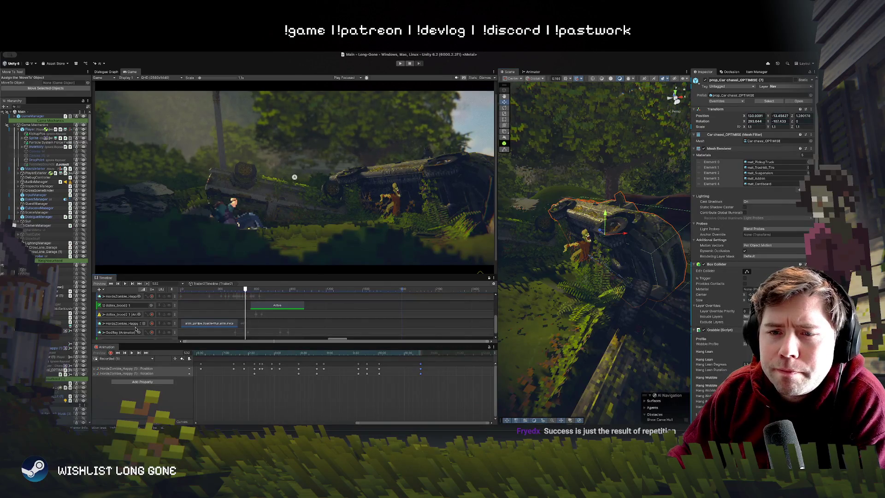
pyautogui.scroll(-1, 138, 309)
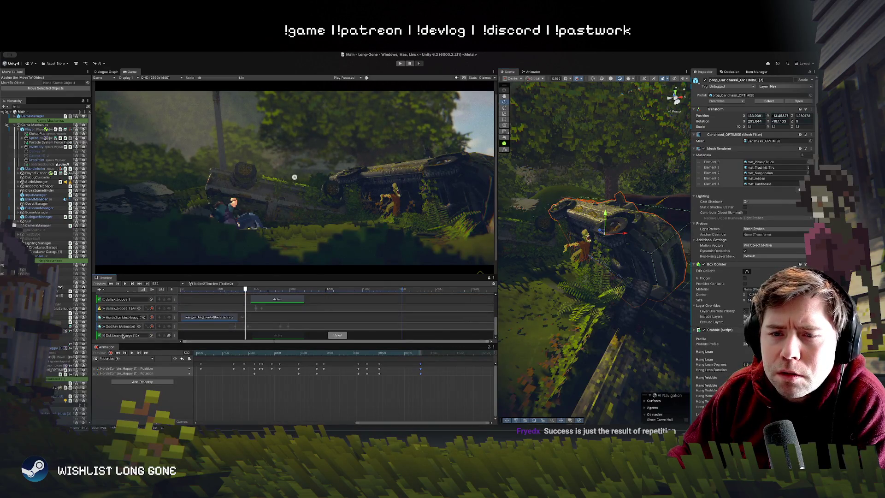
pyautogui.scroll(3, 131, 325)
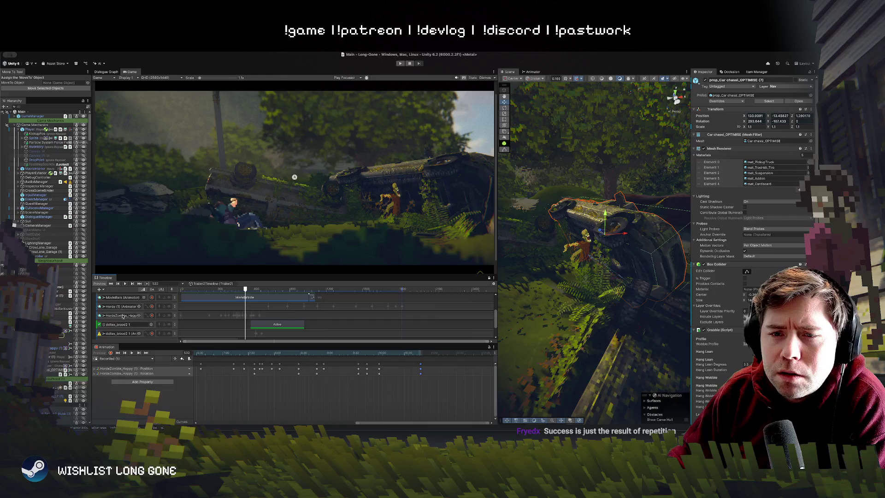
pyautogui.scroll(4, 123, 316)
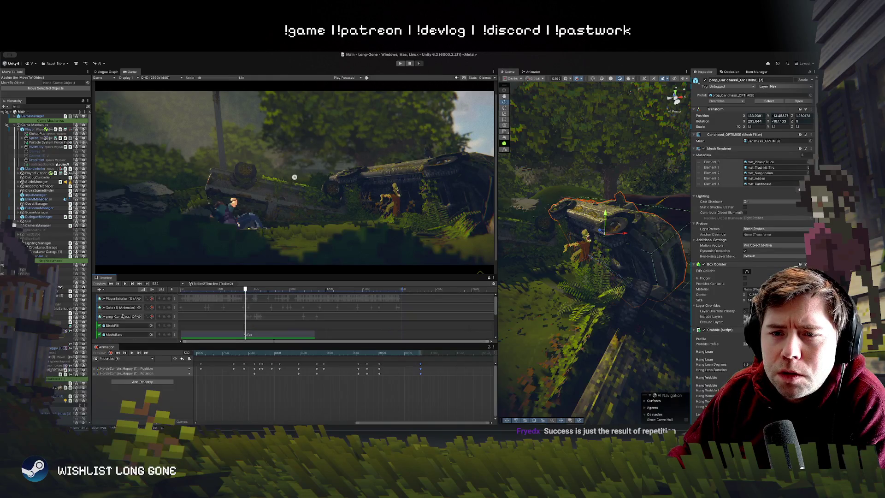
pyautogui.click(122, 316)
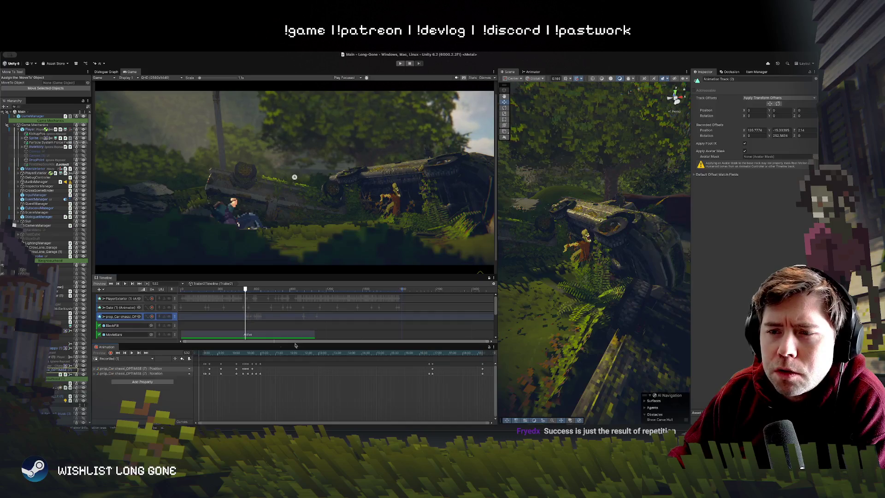
# Arm recording on the car chassis track, delete its earliest keyframes near frame 533, and select the car
pyautogui.click(209, 354)
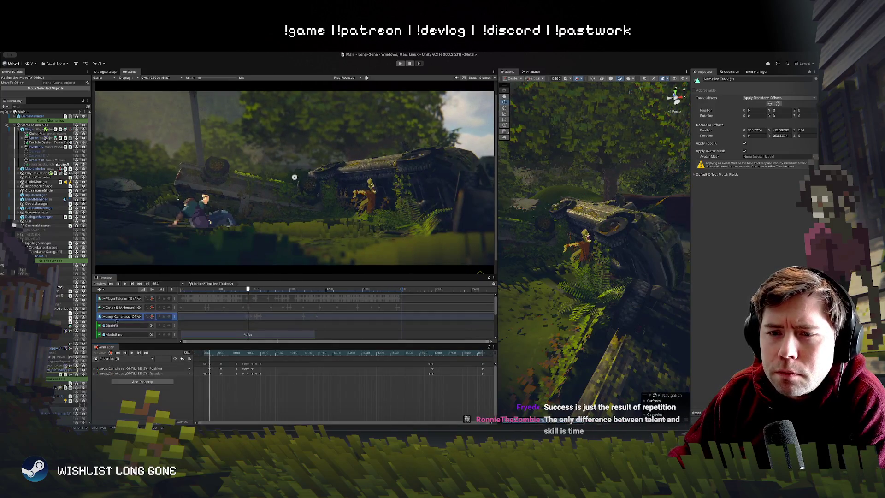
pyautogui.click(151, 316)
pyautogui.moveTo(211, 354)
pyautogui.mouseDown()
pyautogui.moveTo(201, 354)
pyautogui.moveTo(211, 353)
pyautogui.mouseUp()
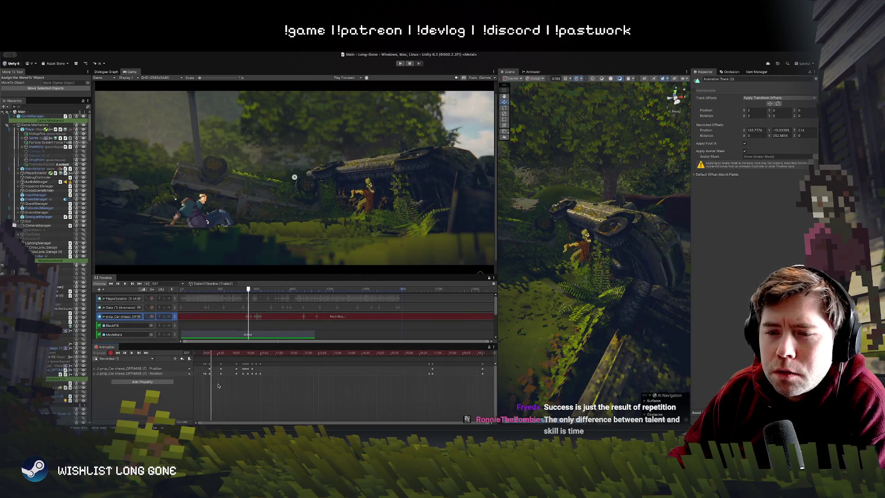
pyautogui.moveTo(221, 387)
pyautogui.mouseDown()
pyautogui.moveTo(199, 365)
pyautogui.moveTo(215, 353)
pyautogui.moveTo(200, 354)
pyautogui.mouseUp()
pyautogui.press('Delete')
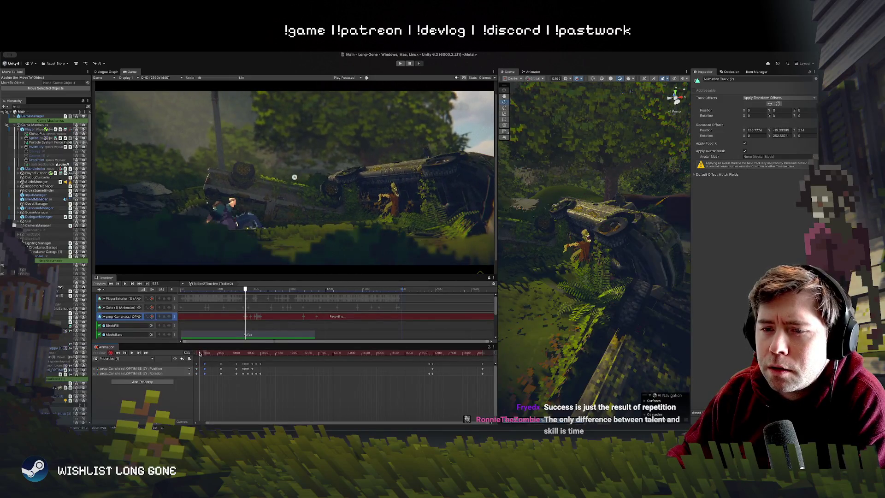
pyautogui.click(559, 269)
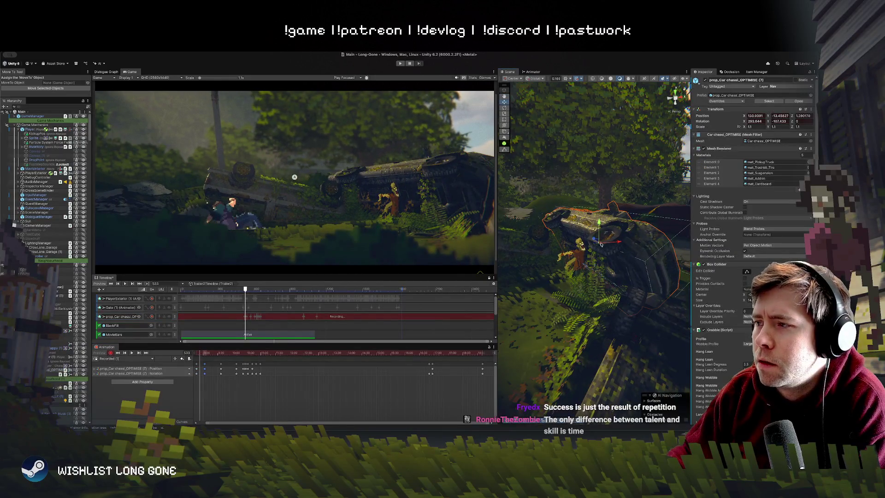
# Key the overturned car at a new tilted angle, nudged slightly to the right
pyautogui.press('e')
pyautogui.moveTo(588, 227); pyautogui.dragTo(594, 225)
pyautogui.press('w')
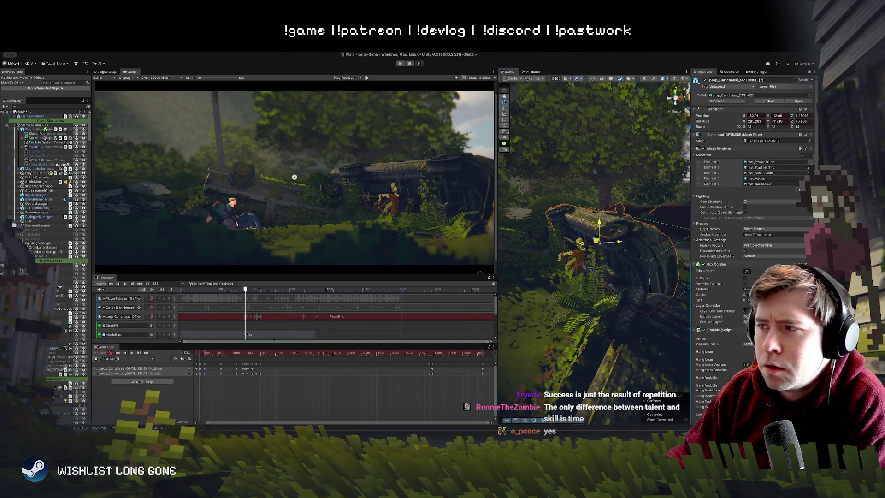
pyautogui.moveTo(597, 241); pyautogui.dragTo(600, 241)
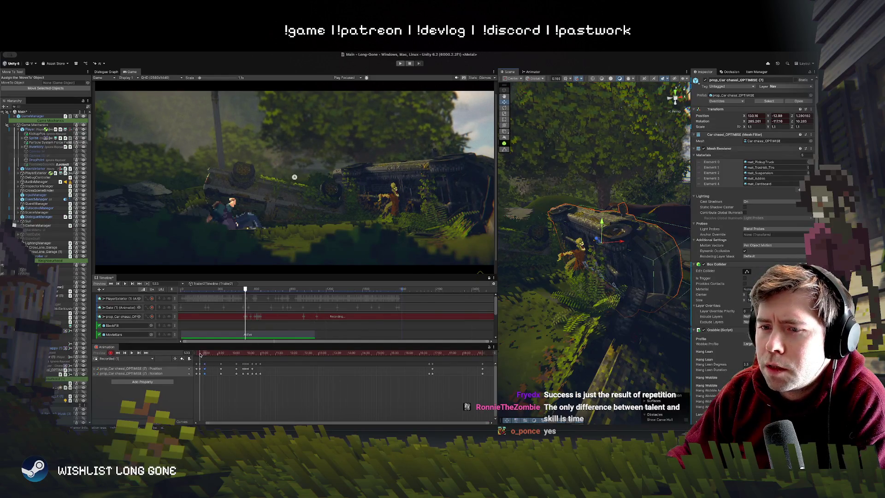
# Preview the car flipping upright from frames 524, 484, 513 and 426
pyautogui.moveTo(200, 354); pyautogui.dragTo(195, 354)
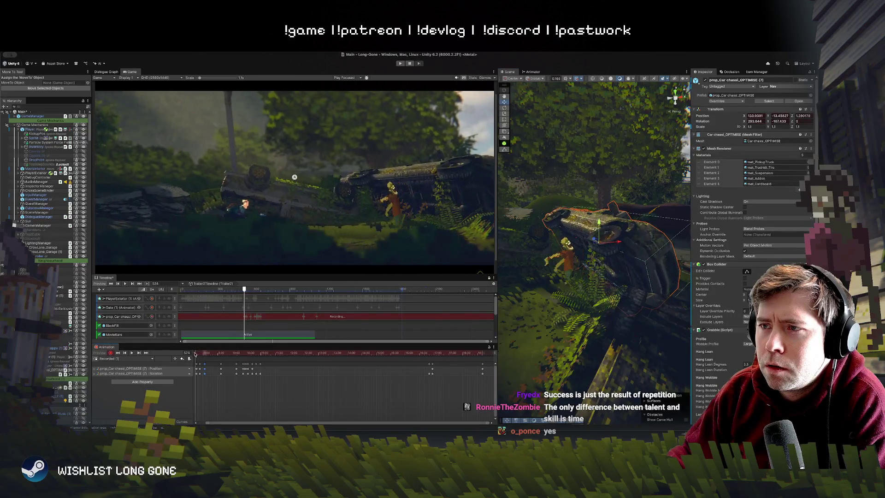
pyautogui.press('space')
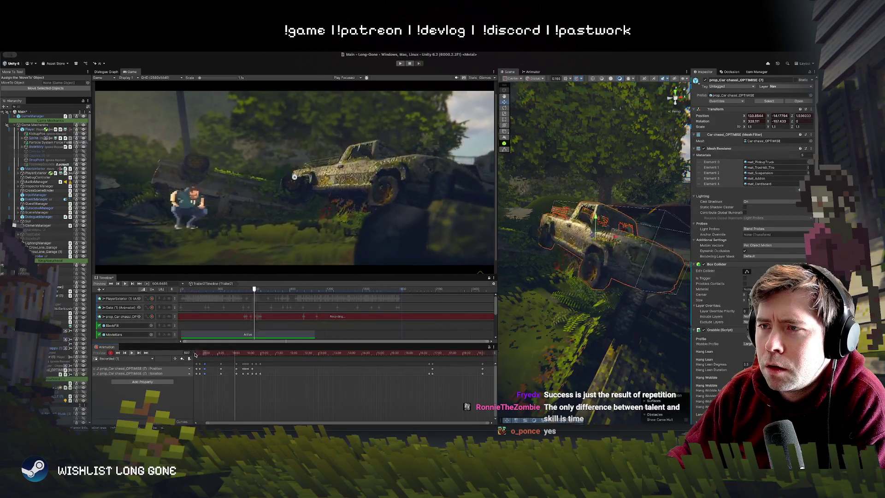
pyautogui.moveTo(195, 354); pyautogui.dragTo(176, 357)
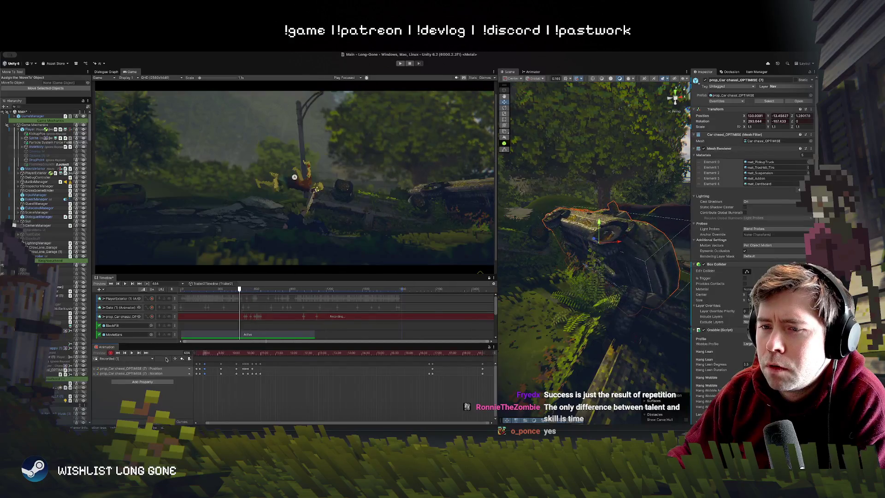
pyautogui.press('space')
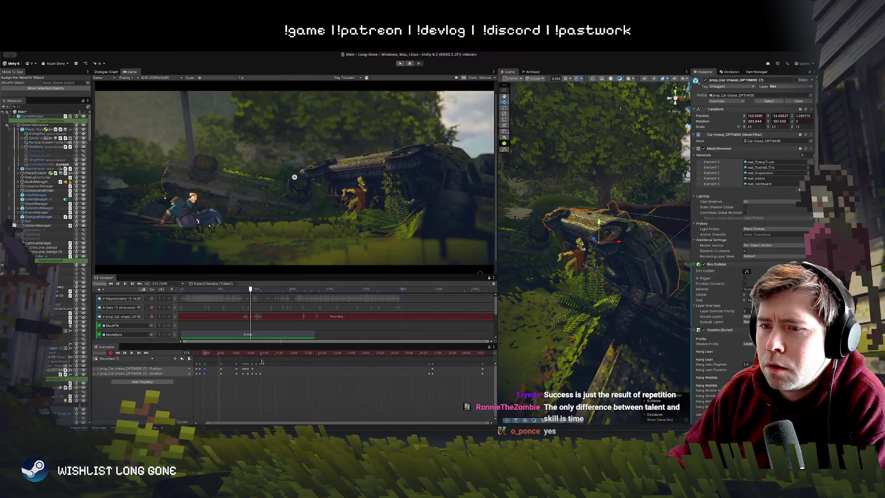
pyautogui.moveTo(234, 355)
pyautogui.mouseDown()
pyautogui.moveTo(216, 355)
pyautogui.moveTo(224, 355)
pyautogui.mouseUp()
pyautogui.press('space')
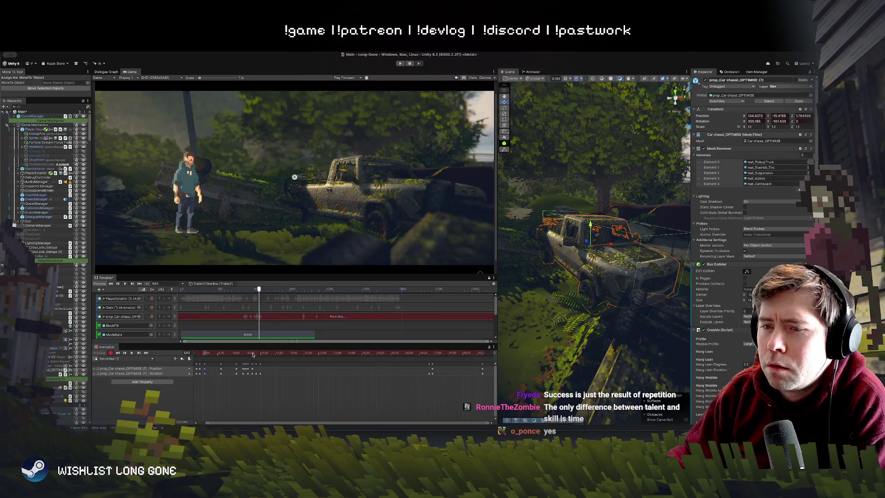
pyautogui.moveTo(253, 354); pyautogui.dragTo(153, 355)
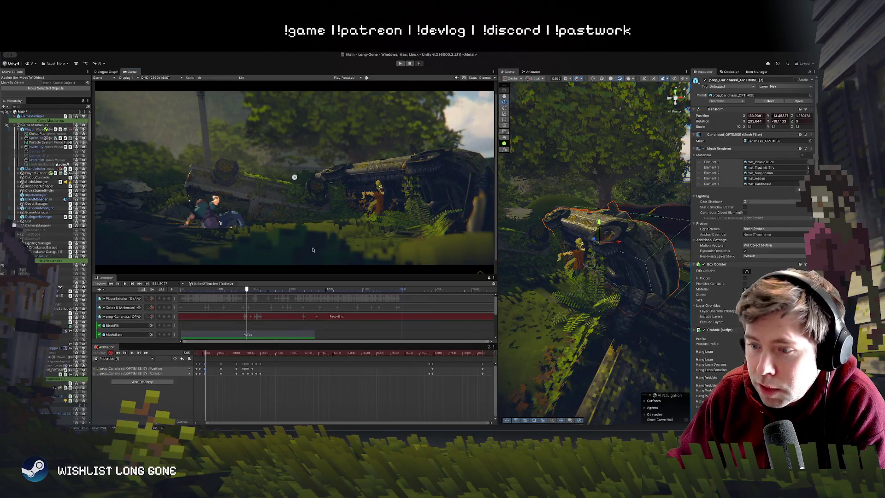
pyautogui.moveTo(554, 295); pyautogui.dragTo(537, 329)
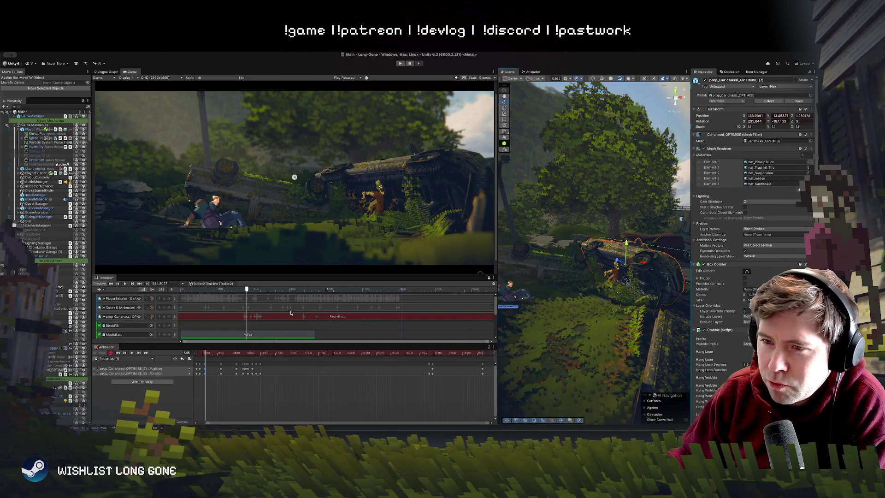
pyautogui.moveTo(245, 289); pyautogui.dragTo(240, 289)
pyautogui.press('space')
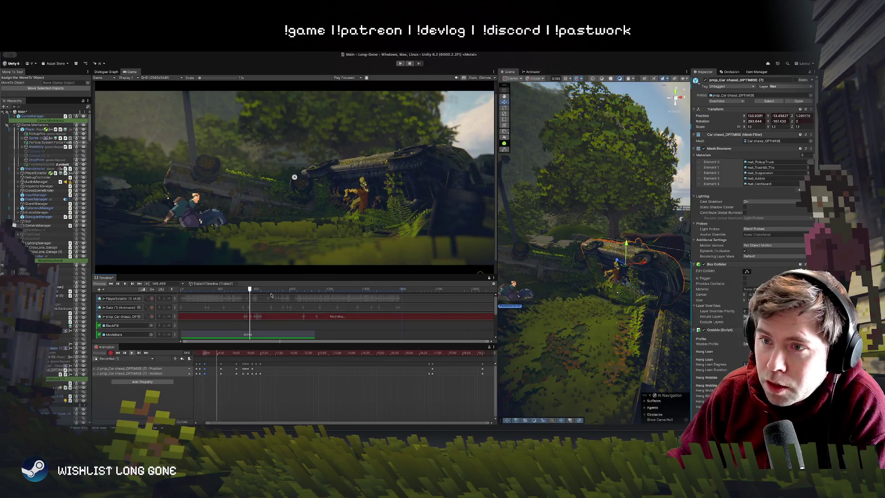
pyautogui.click(242, 289)
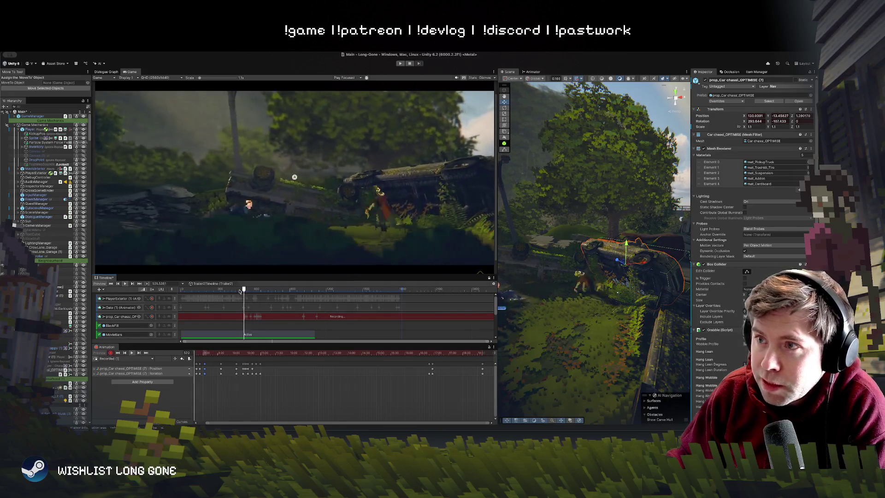
pyautogui.moveTo(249, 289); pyautogui.dragTo(244, 289)
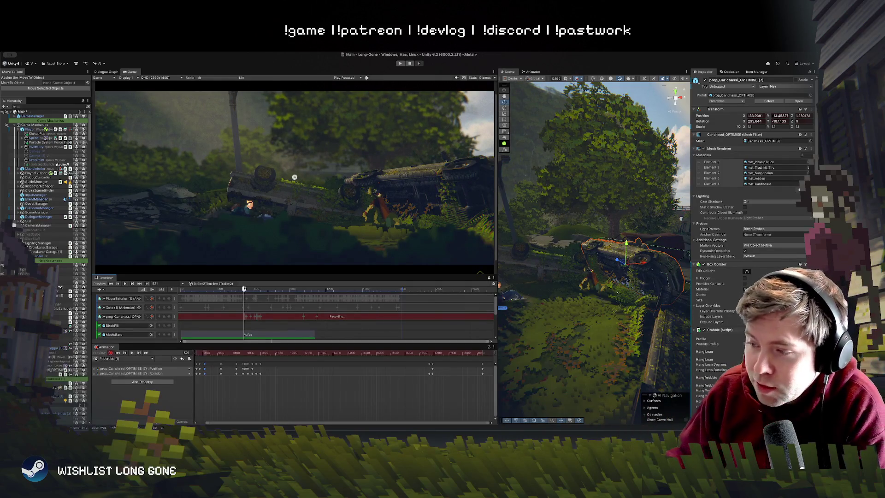
pyautogui.moveTo(244, 290); pyautogui.dragTo(263, 335)
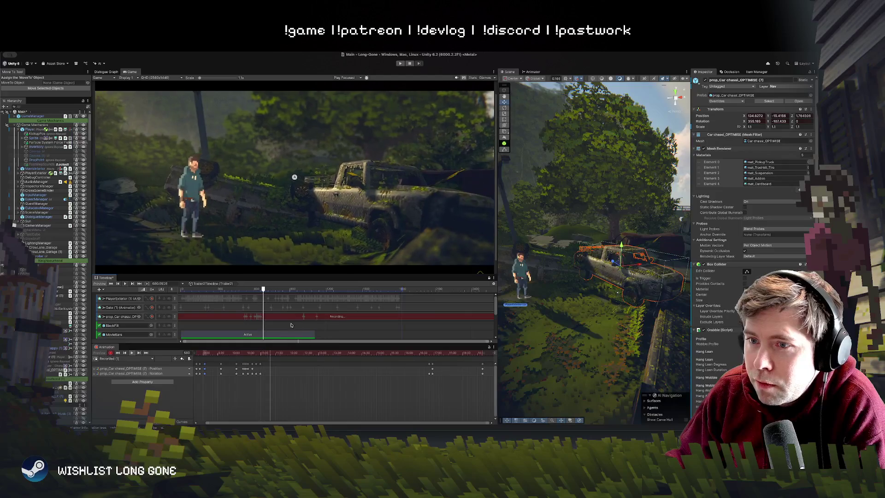
pyautogui.moveTo(264, 291); pyautogui.dragTo(243, 289)
pyautogui.press('space')
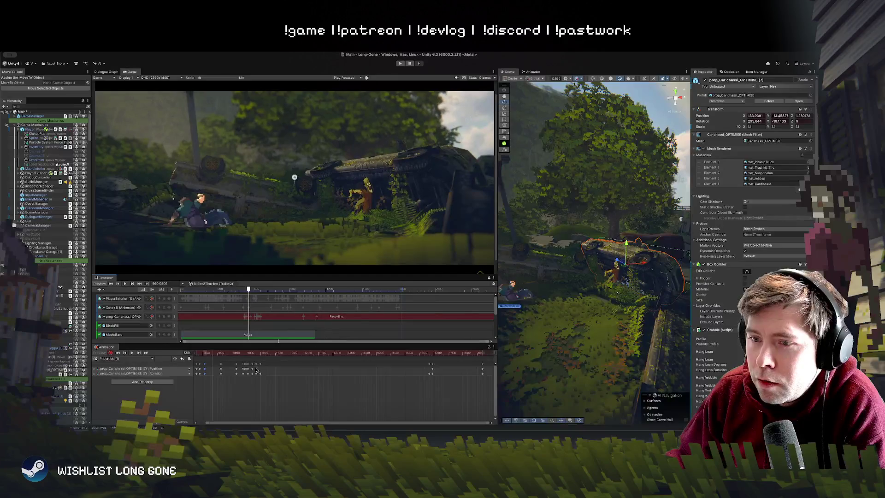
pyautogui.scroll(5, 213, 372)
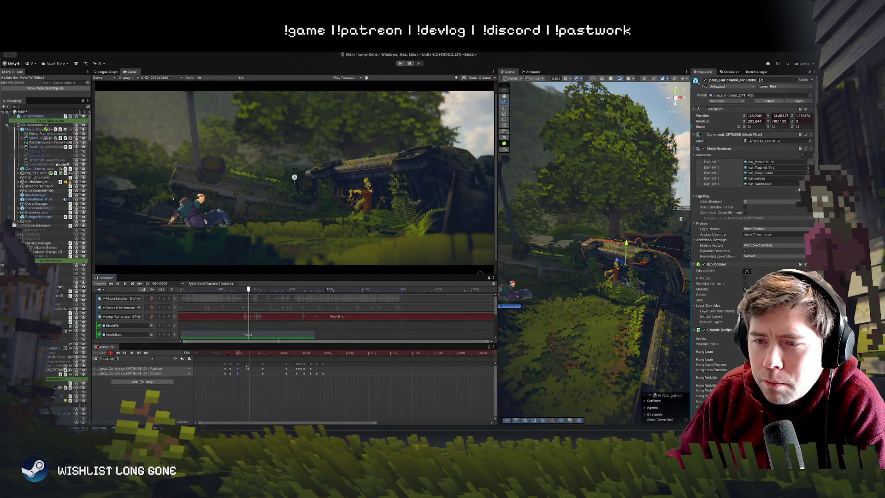
# Delete the car's keyframes around frame 570
pyautogui.moveTo(257, 354); pyautogui.dragTo(264, 355)
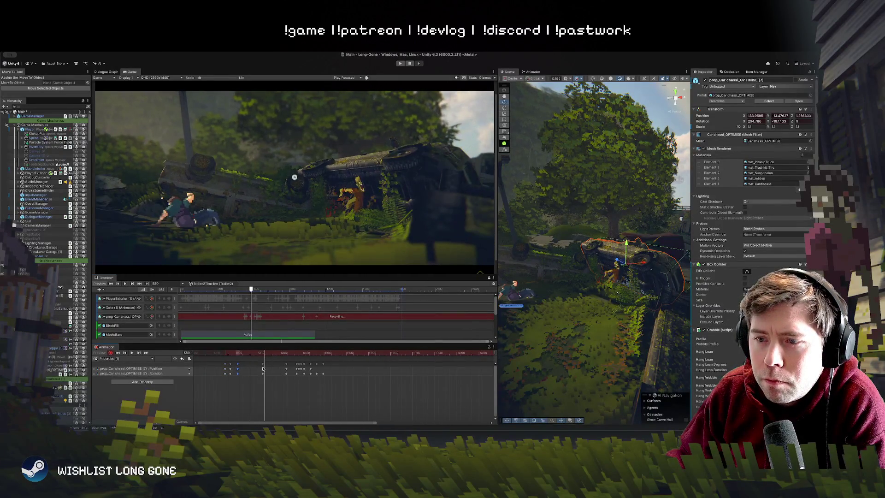
pyautogui.click(262, 369)
pyautogui.press('Delete')
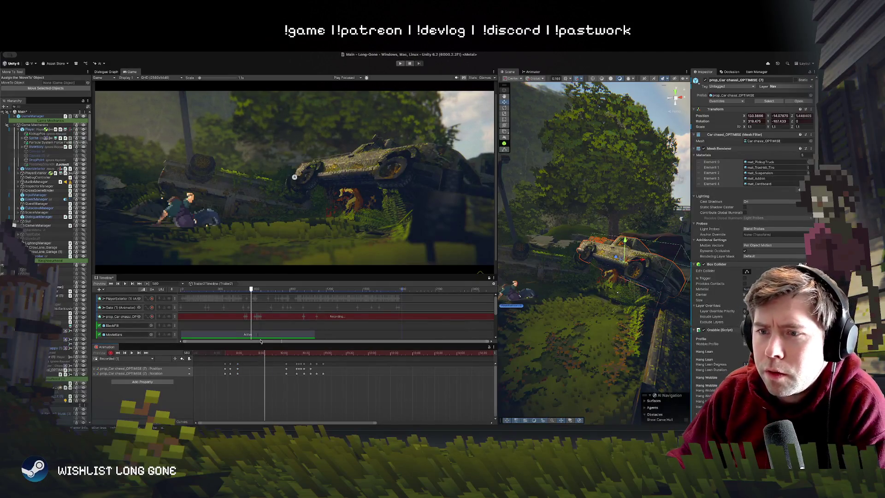
# Replay the flip from frames 480, 519, 506 and 522 to check the change
pyautogui.moveTo(264, 354); pyautogui.dragTo(190, 351)
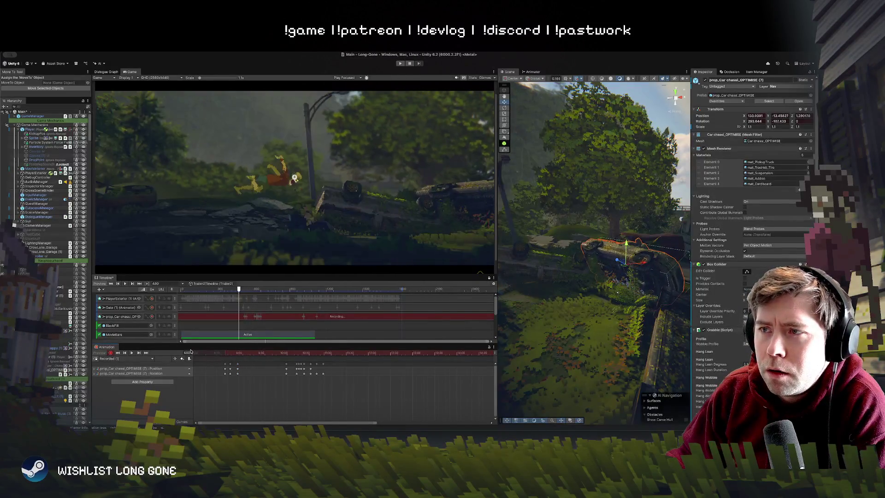
pyautogui.press('space')
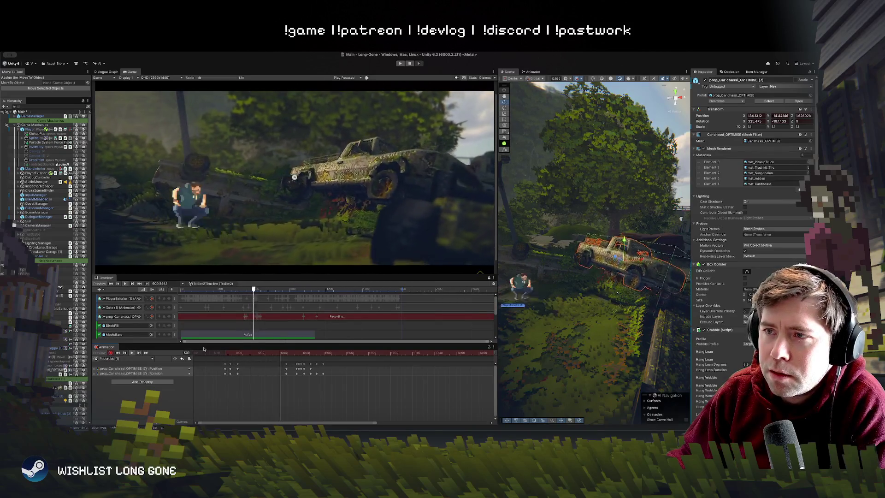
pyautogui.click(220, 353)
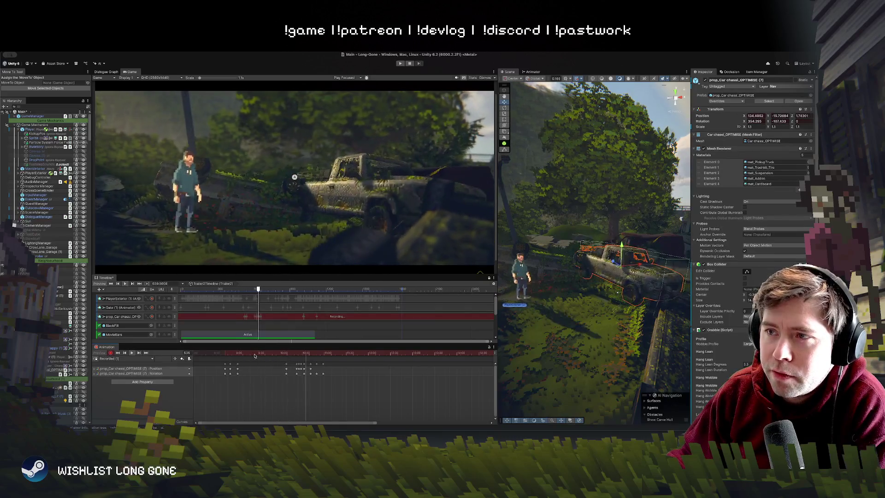
pyautogui.moveTo(238, 353); pyautogui.dragTo(210, 353)
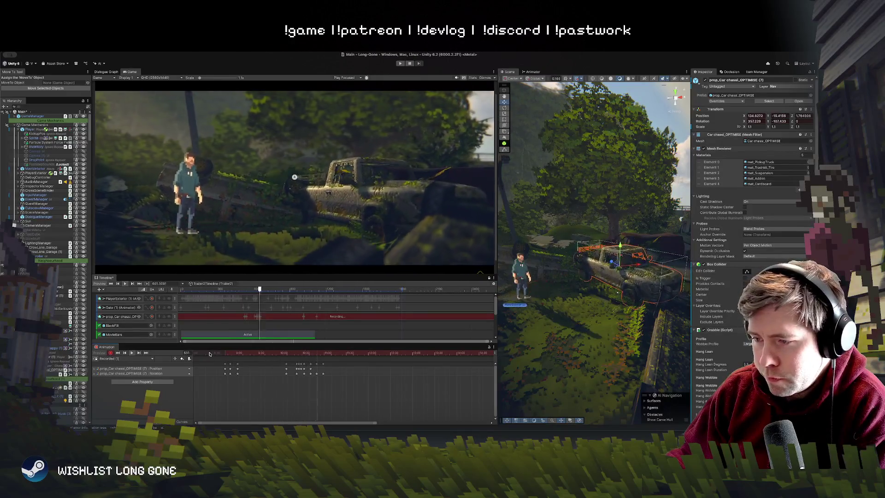
pyautogui.click(204, 352)
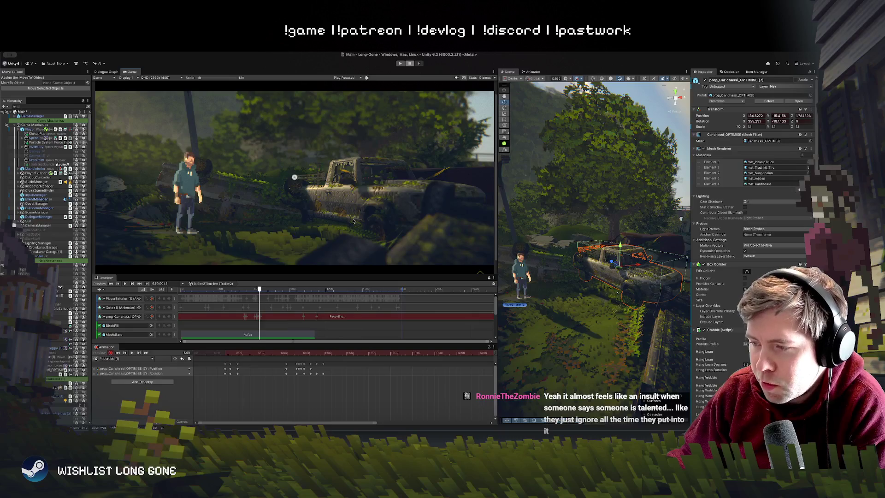
pyautogui.moveTo(260, 292); pyautogui.dragTo(258, 290)
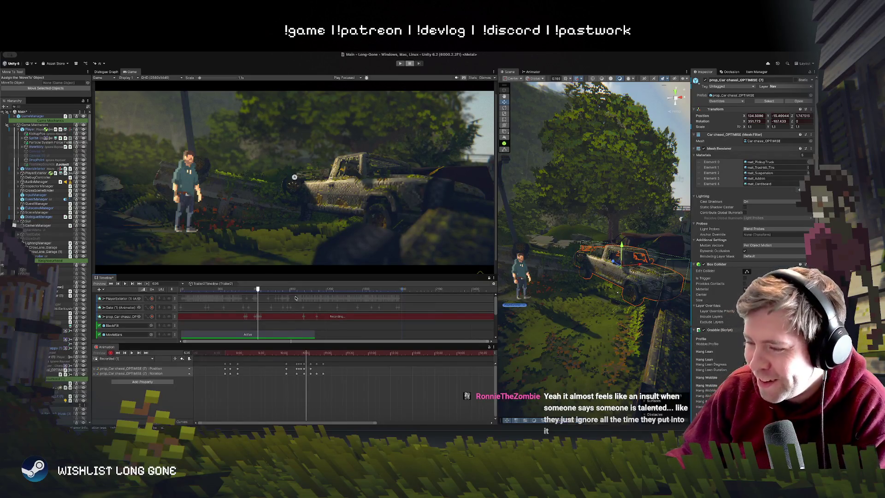
pyautogui.moveTo(291, 353); pyautogui.dragTo(298, 352)
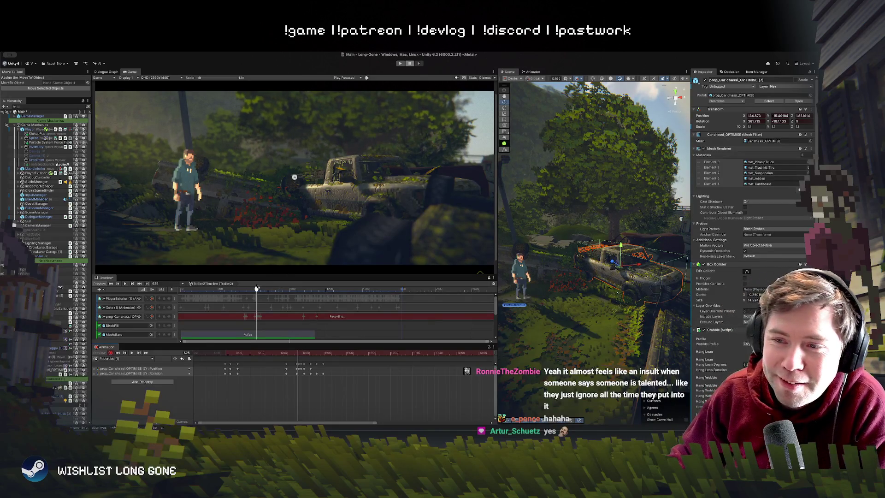
pyautogui.moveTo(257, 289); pyautogui.dragTo(234, 289)
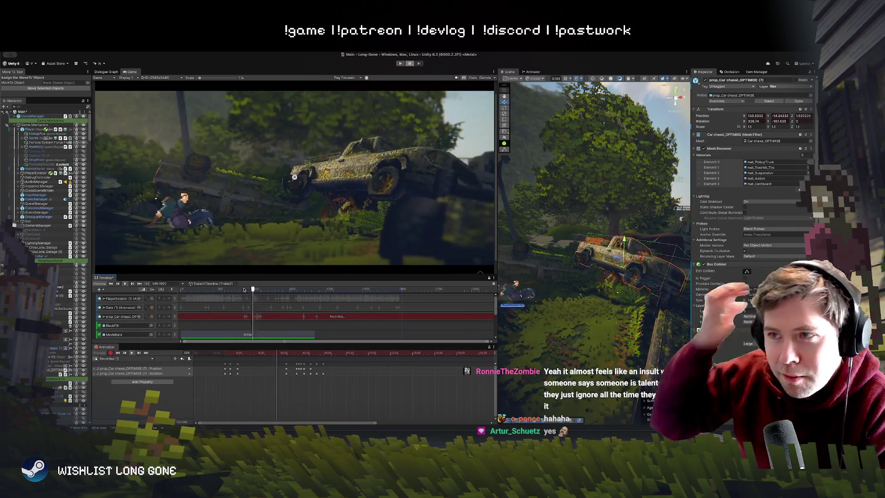
pyautogui.press('space')
pyautogui.moveTo(259, 289); pyautogui.dragTo(248, 289)
pyautogui.press('space')
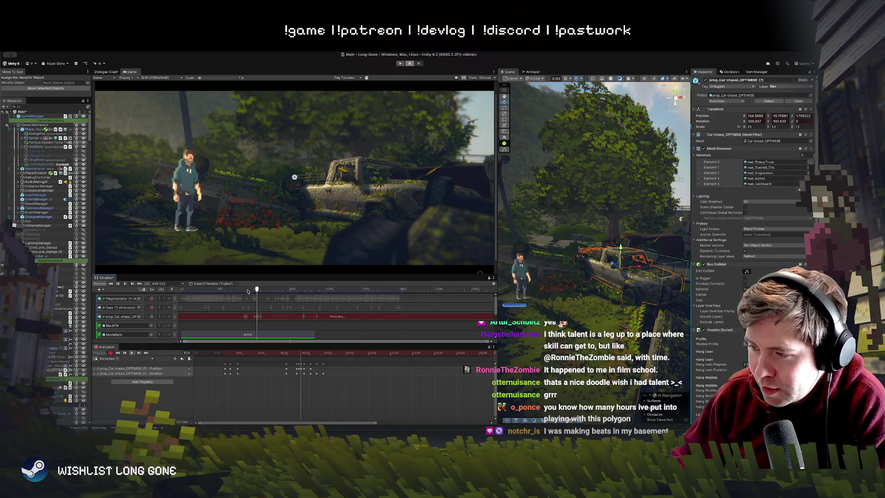
pyautogui.moveTo(257, 294); pyautogui.dragTo(253, 291)
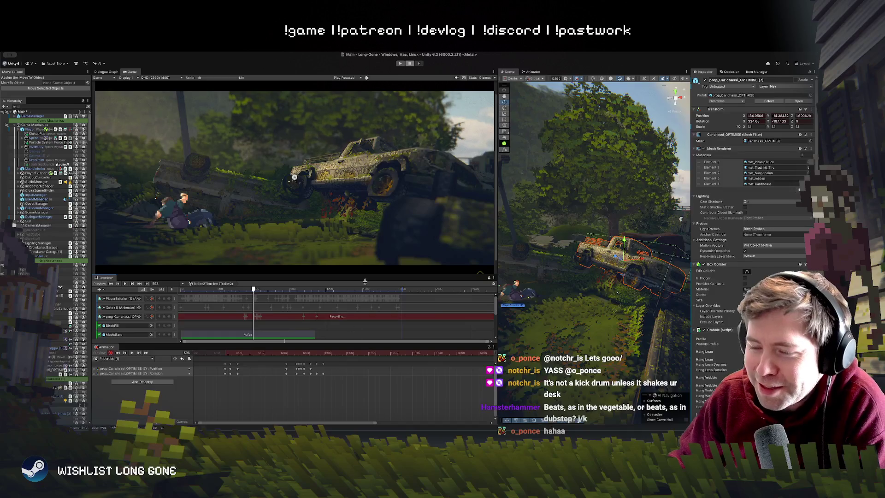
pyautogui.moveTo(553, 283)
pyautogui.mouseDown()
pyautogui.moveTo(575, 285)
pyautogui.moveTo(577, 300)
pyautogui.mouseUp()
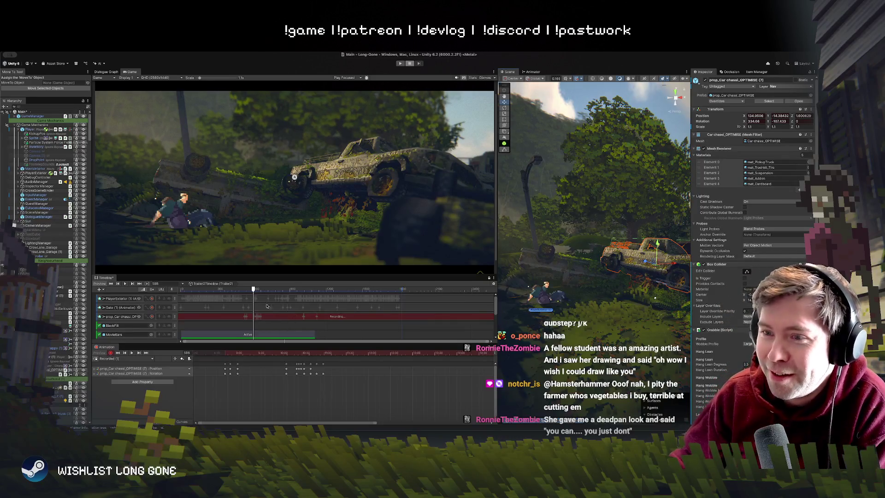
# Scrub through frames 519–533 and reposition the overturned car at frame 533
pyautogui.click(255, 289)
pyautogui.moveTo(255, 290); pyautogui.dragTo(244, 290)
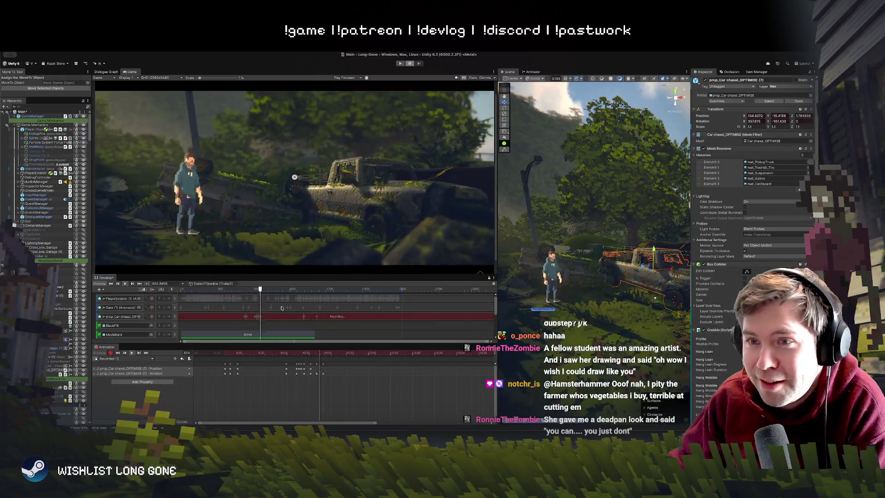
pyautogui.click(238, 290)
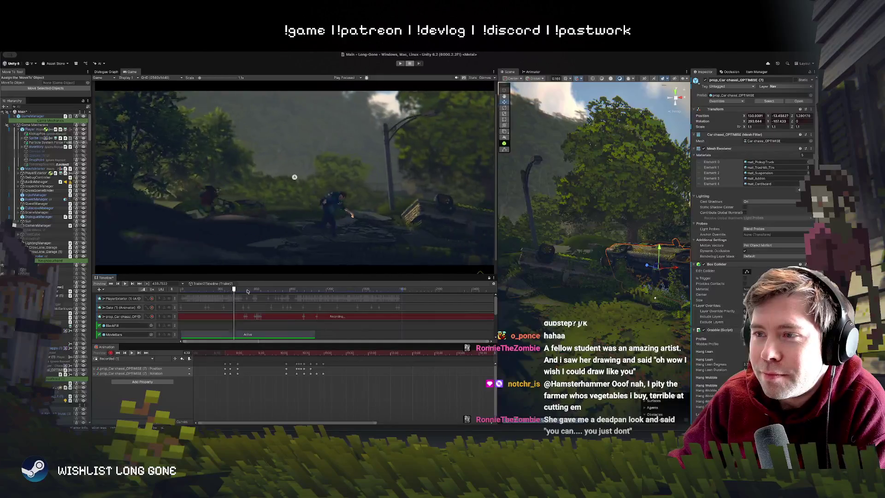
pyautogui.moveTo(253, 292); pyautogui.dragTo(246, 290)
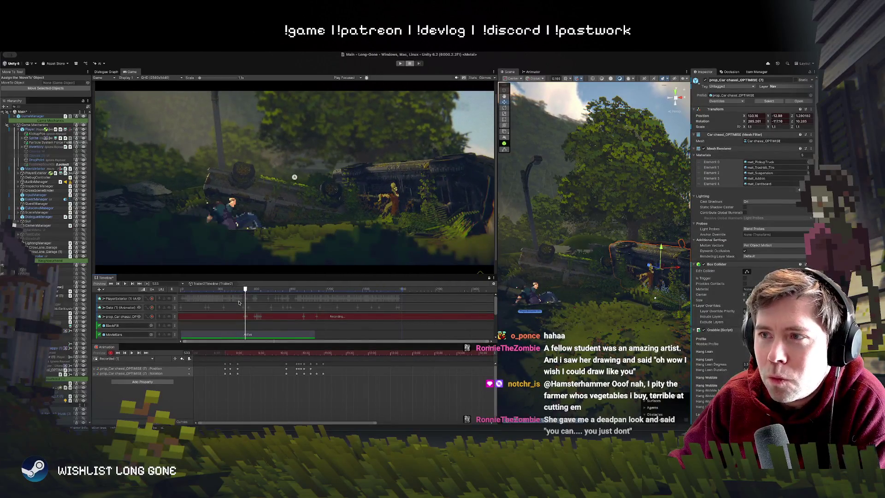
pyautogui.click(226, 354)
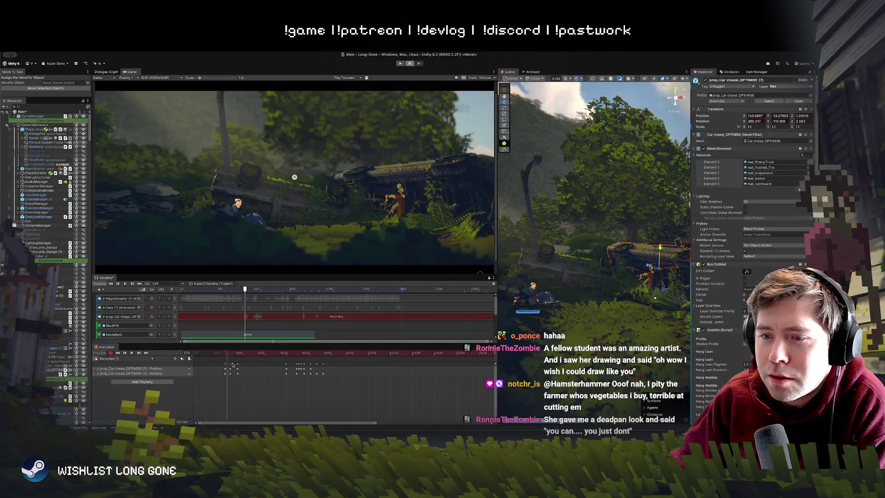
pyautogui.click(123, 352)
pyautogui.scroll(3, 628, 287)
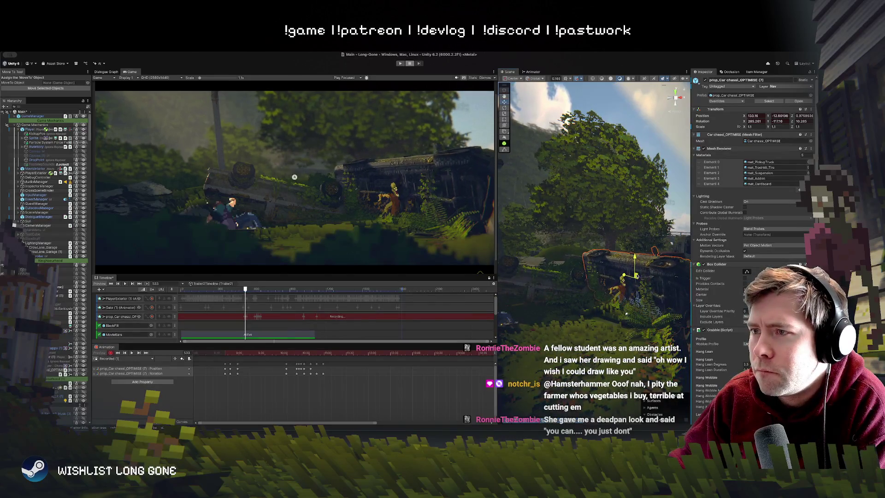
pyautogui.moveTo(638, 275)
pyautogui.mouseDown()
pyautogui.moveTo(625, 266)
pyautogui.moveTo(633, 261)
pyautogui.mouseUp()
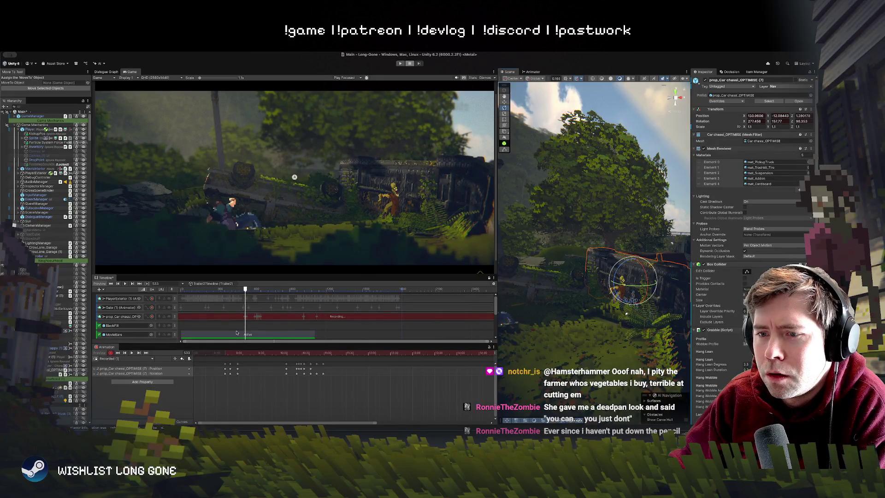
# Delete the stray keyframe near frame 534 and preview the car mid-flip
pyautogui.click(220, 352)
pyautogui.moveTo(220, 352)
pyautogui.mouseDown()
pyautogui.moveTo(242, 352)
pyautogui.moveTo(226, 352)
pyautogui.mouseUp()
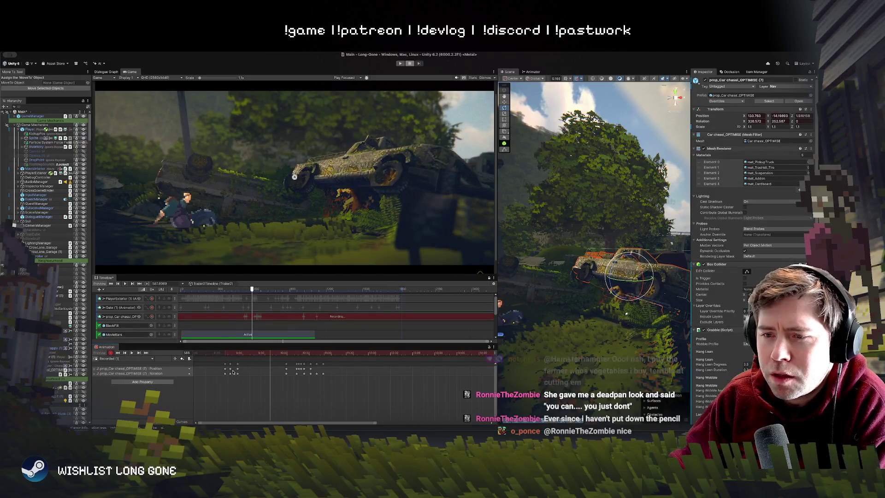
pyautogui.click(231, 353)
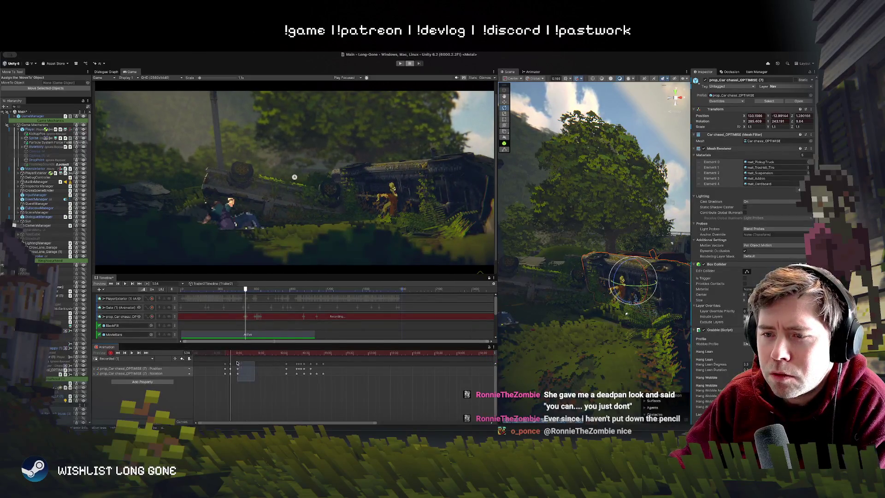
pyautogui.moveTo(237, 366); pyautogui.dragTo(231, 367)
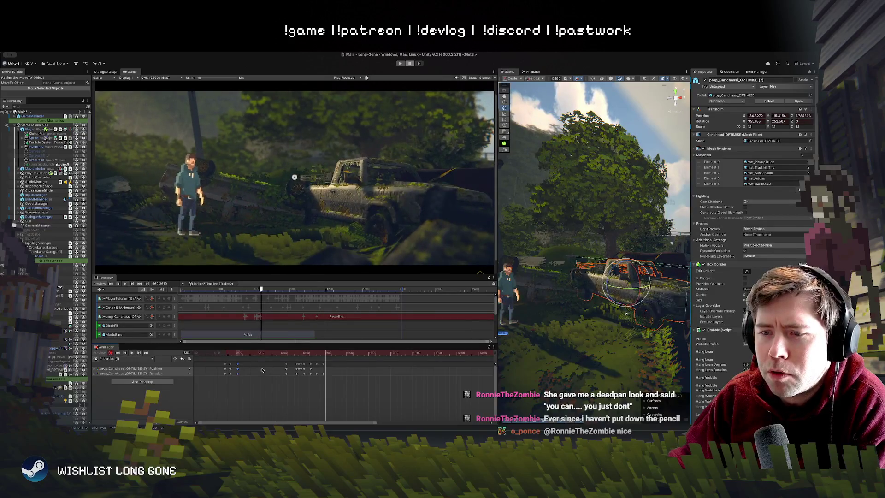
pyautogui.click(241, 353)
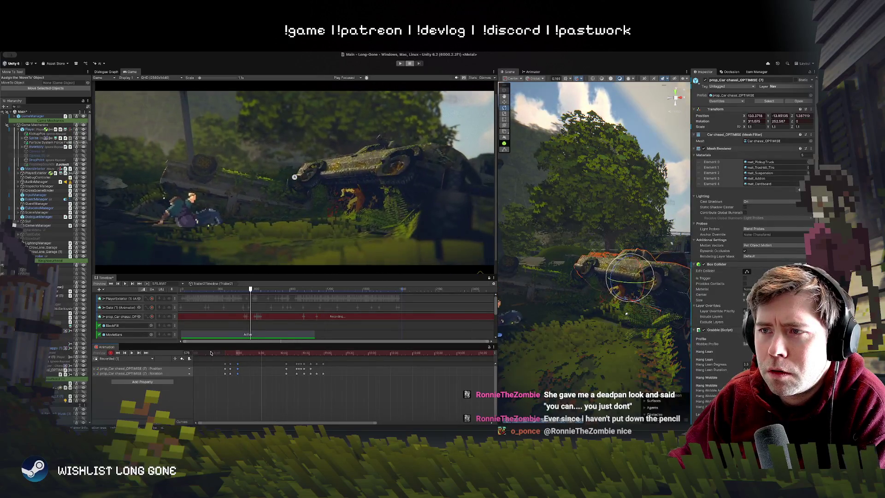
pyautogui.moveTo(237, 355)
pyautogui.mouseDown()
pyautogui.moveTo(249, 355)
pyautogui.moveTo(217, 356)
pyautogui.moveTo(225, 354)
pyautogui.mouseUp()
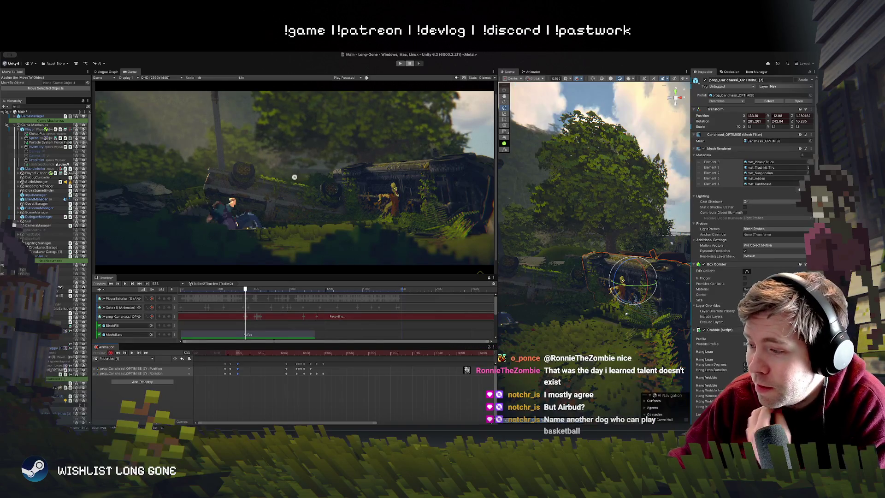
pyautogui.scroll(3, 553, 287)
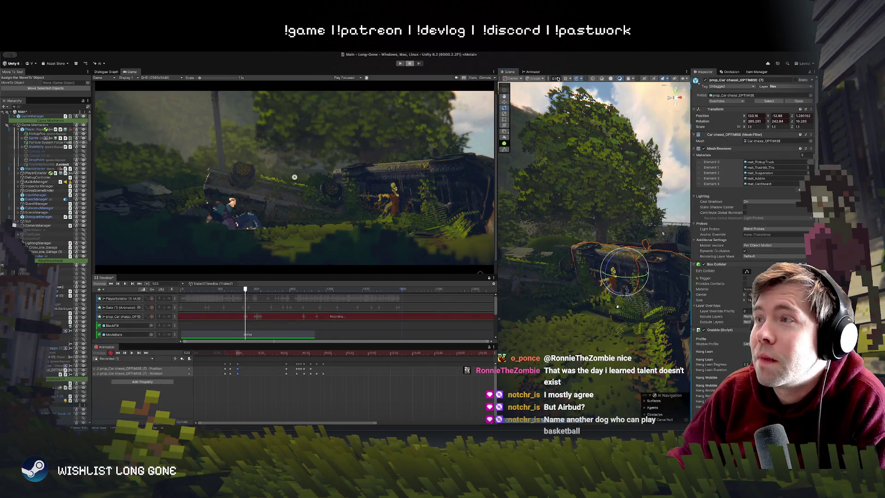
# Switch handles to Local, rotate the overturned car to a new orientation and nudge it slightly
pyautogui.click(535, 79)
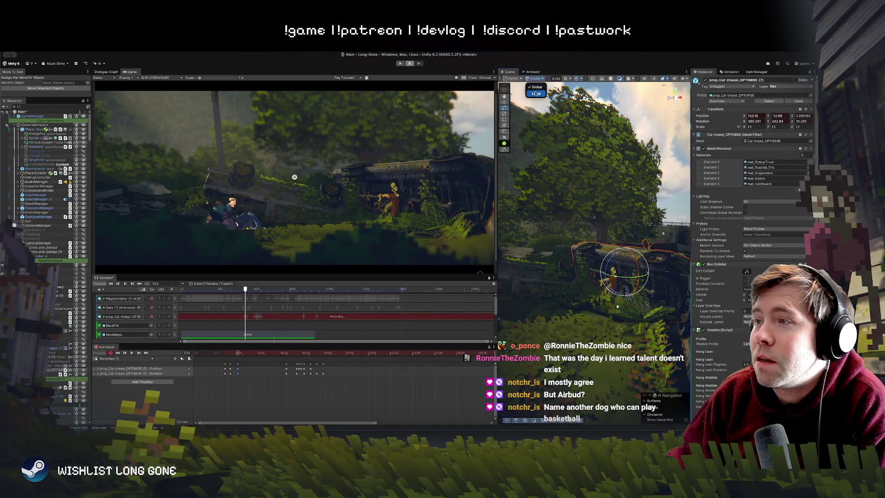
pyautogui.click(535, 92)
pyautogui.moveTo(618, 306); pyautogui.dragTo(577, 316)
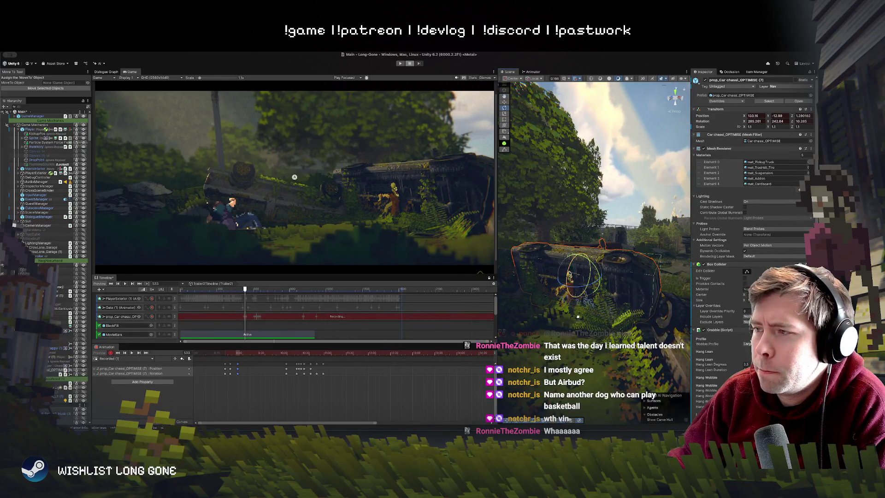
pyautogui.moveTo(570, 276)
pyautogui.mouseDown()
pyautogui.moveTo(574, 262)
pyautogui.moveTo(569, 269)
pyautogui.mouseUp()
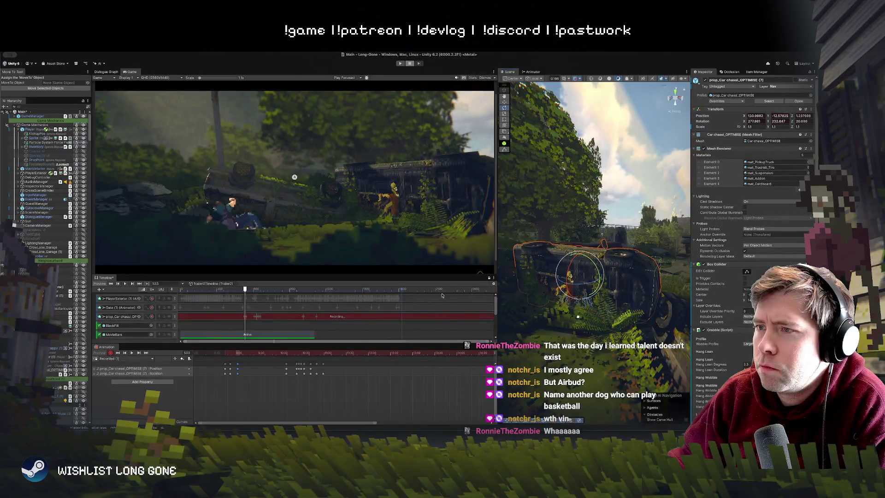
pyautogui.press('w')
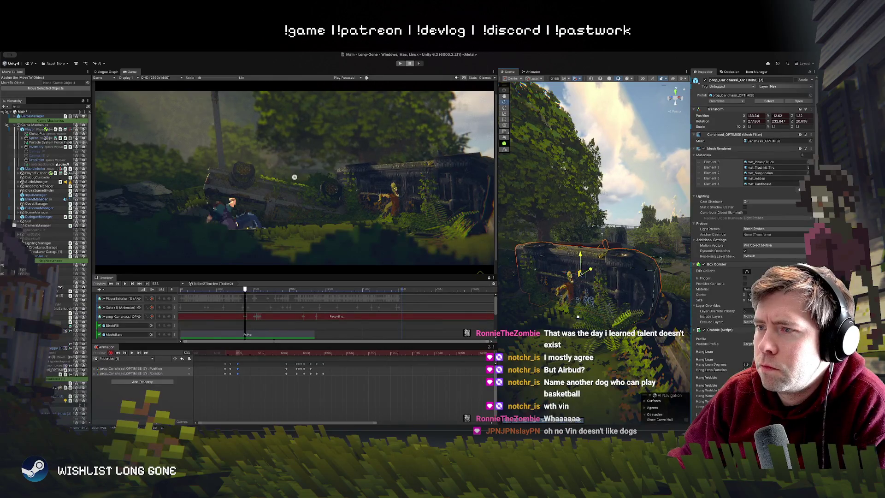
pyautogui.moveTo(578, 274); pyautogui.dragTo(580, 274)
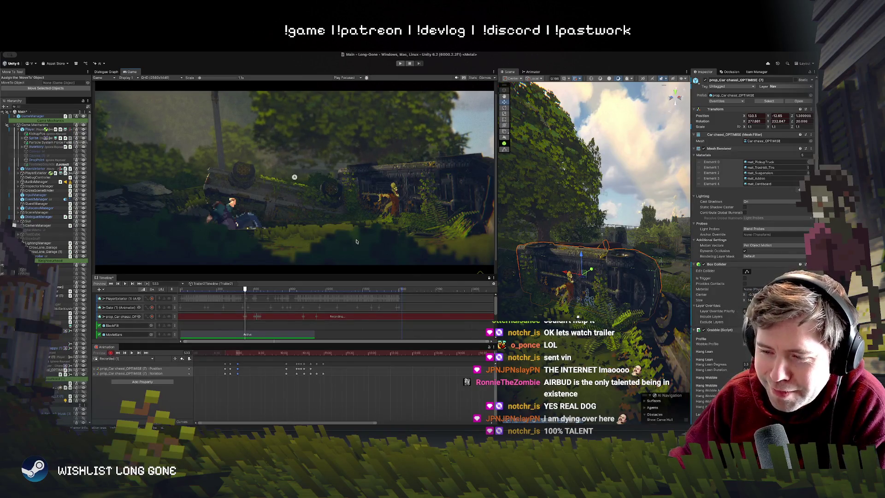
# Scrub from frame 520 through about 554 and play to review the new start pose
pyautogui.moveTo(556, 323); pyautogui.dragTo(504, 305)
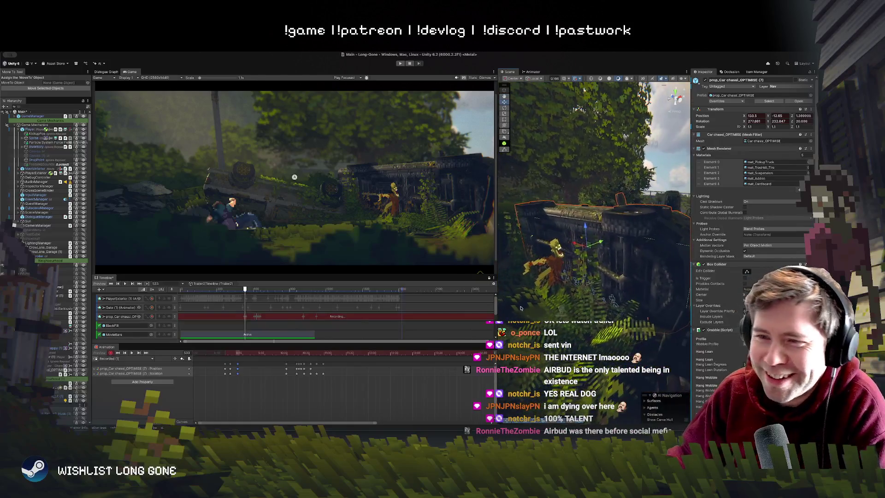
pyautogui.click(220, 353)
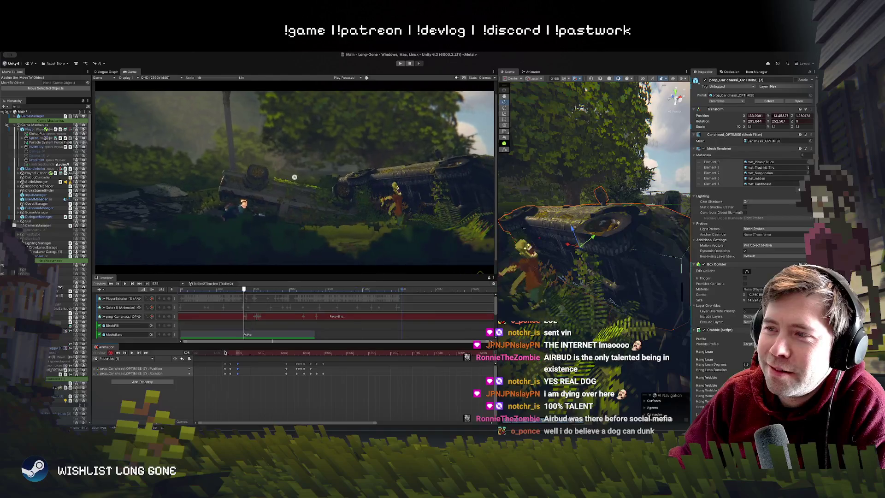
pyautogui.moveTo(220, 352)
pyautogui.mouseDown()
pyautogui.moveTo(290, 355)
pyautogui.moveTo(227, 355)
pyautogui.mouseUp()
pyautogui.press('space')
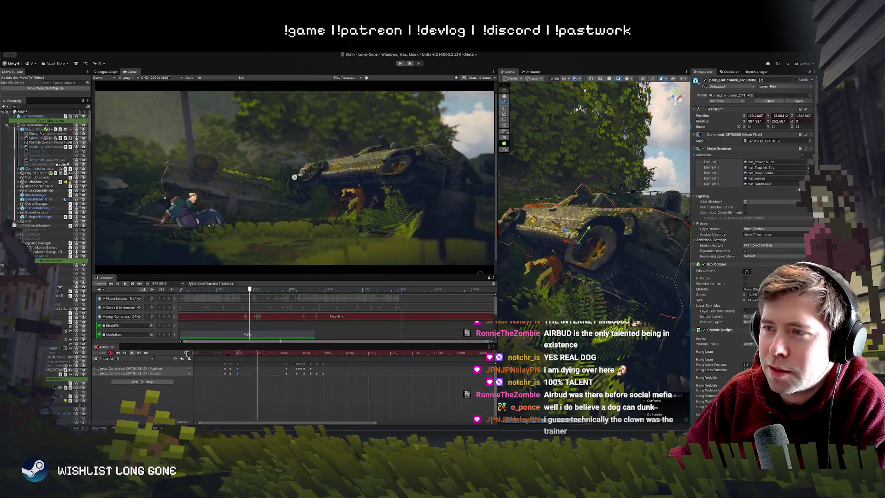
pyautogui.moveTo(270, 294)
pyautogui.mouseDown()
pyautogui.moveTo(231, 290)
pyautogui.moveTo(244, 291)
pyautogui.mouseUp()
pyautogui.moveTo(239, 354)
pyautogui.mouseDown()
pyautogui.moveTo(300, 361)
pyautogui.moveTo(285, 359)
pyautogui.moveTo(351, 391)
pyautogui.mouseUp()
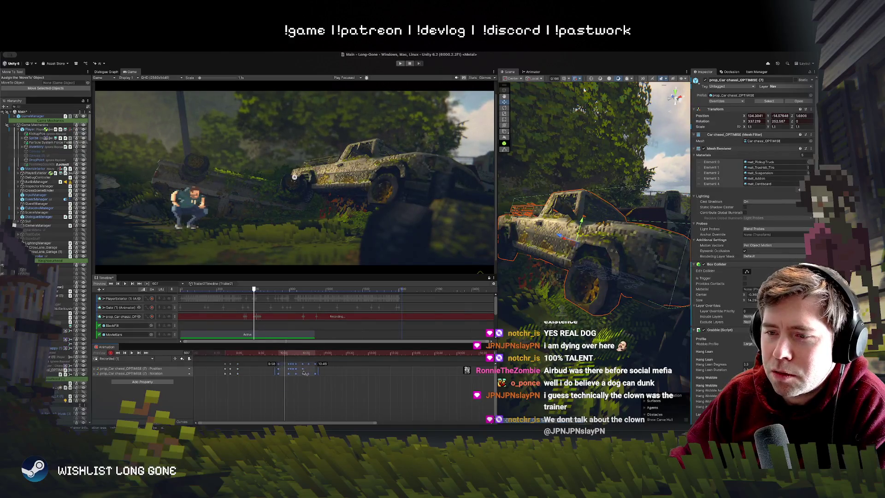
# Replay the car righting itself from frames 517, 609 and 604
pyautogui.click(218, 352)
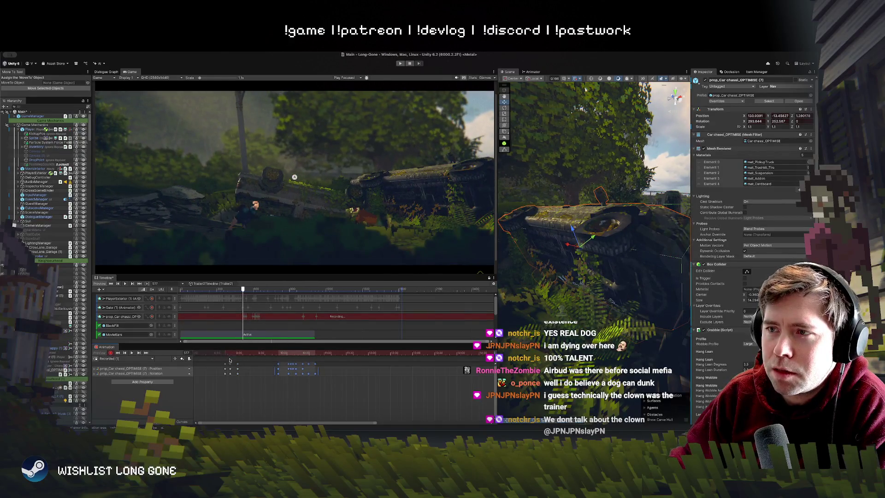
pyautogui.press('space')
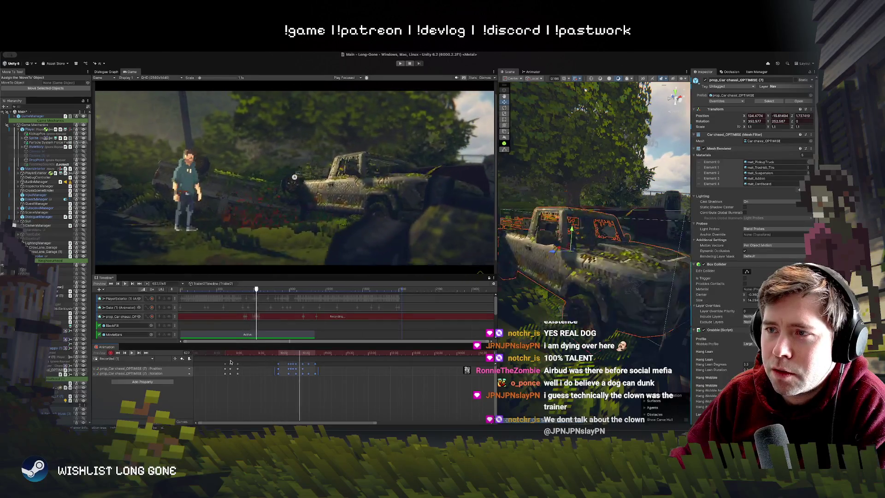
pyautogui.moveTo(293, 357)
pyautogui.mouseDown()
pyautogui.moveTo(278, 354)
pyautogui.moveTo(312, 375)
pyautogui.moveTo(273, 352)
pyautogui.moveTo(251, 354)
pyautogui.moveTo(332, 353)
pyautogui.moveTo(233, 353)
pyautogui.moveTo(291, 356)
pyautogui.mouseUp()
pyautogui.press('space')
pyautogui.press('space')
pyautogui.moveTo(297, 356)
pyautogui.mouseDown()
pyautogui.moveTo(276, 354)
pyautogui.moveTo(317, 353)
pyautogui.moveTo(257, 354)
pyautogui.mouseUp()
pyautogui.press('space')
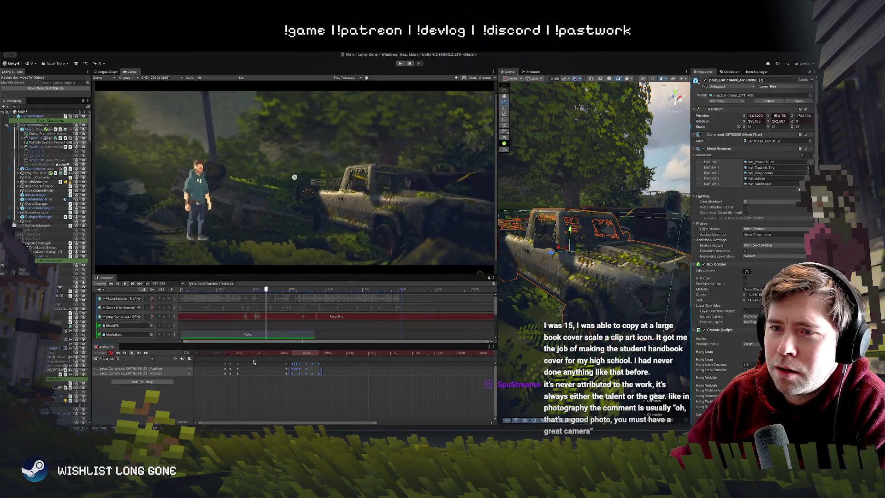
# At frame 551, lower the upright car slightly into place
pyautogui.moveTo(259, 354); pyautogui.dragTo(216, 355)
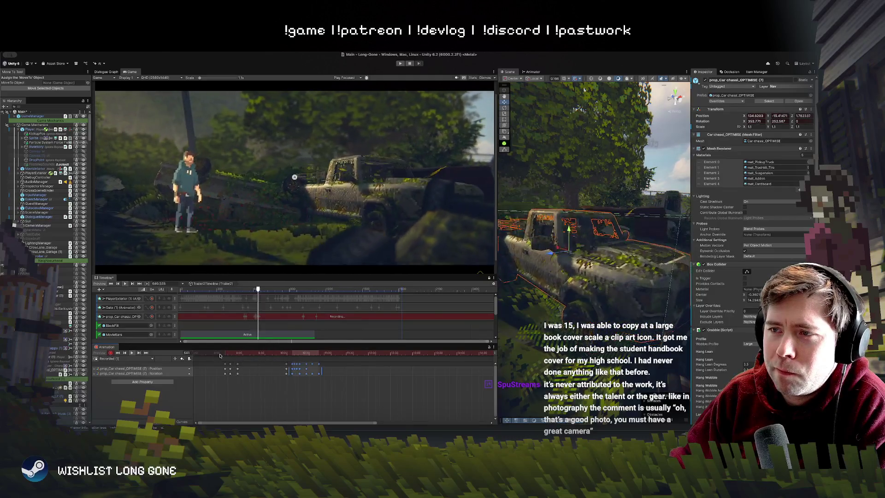
pyautogui.click(243, 353)
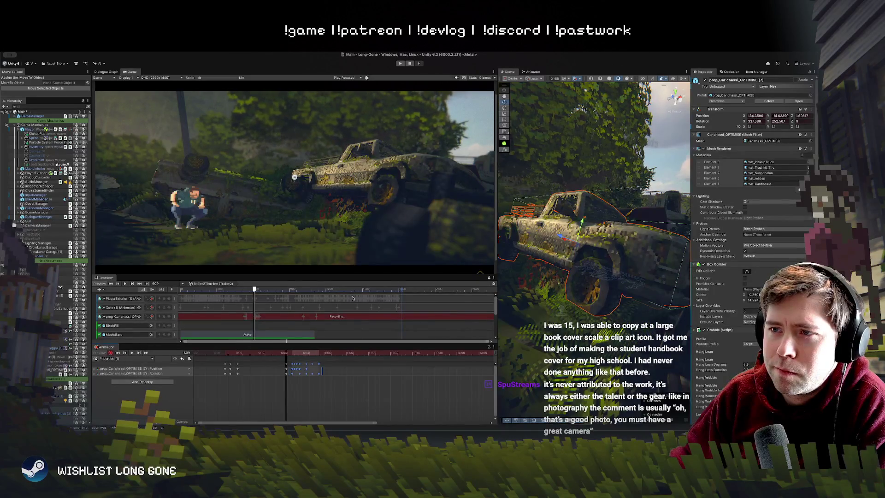
pyautogui.moveTo(600, 262); pyautogui.dragTo(610, 259)
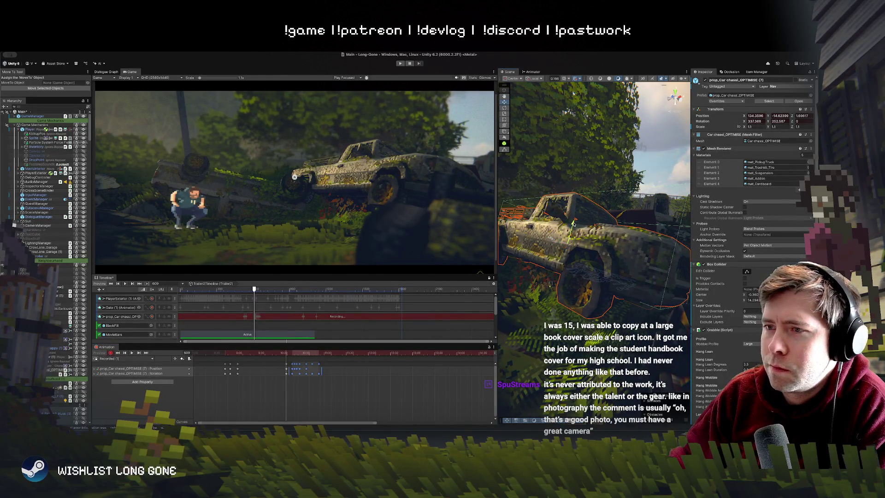
pyautogui.moveTo(574, 225); pyautogui.dragTo(573, 228)
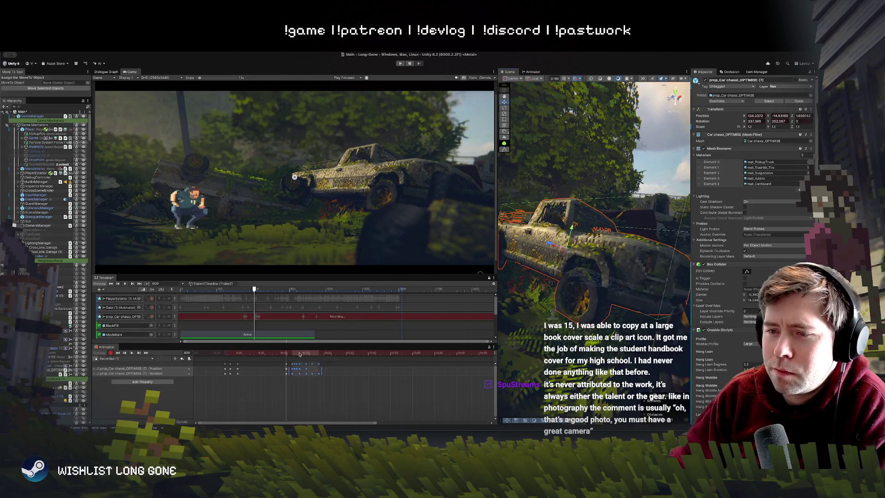
# Set handles back to Global and review the landing between frames 493 and 609
pyautogui.moveTo(285, 354)
pyautogui.mouseDown()
pyautogui.moveTo(201, 357)
pyautogui.moveTo(258, 357)
pyautogui.mouseUp()
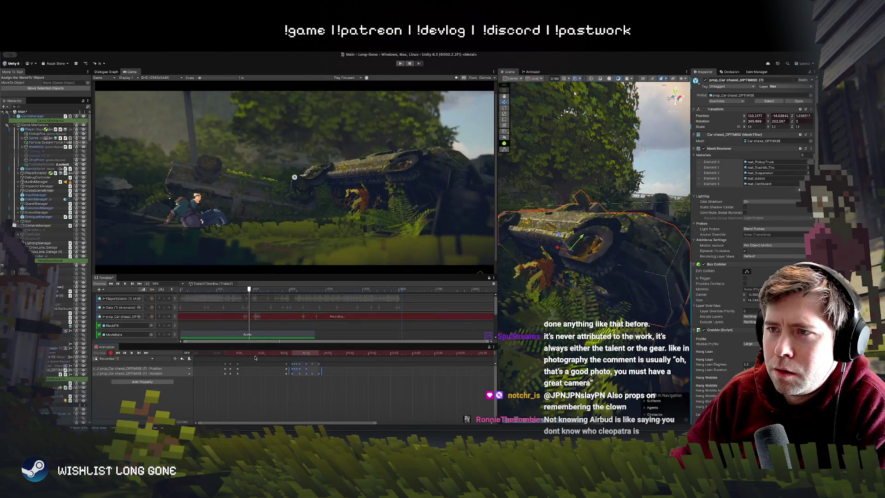
pyautogui.click(142, 353)
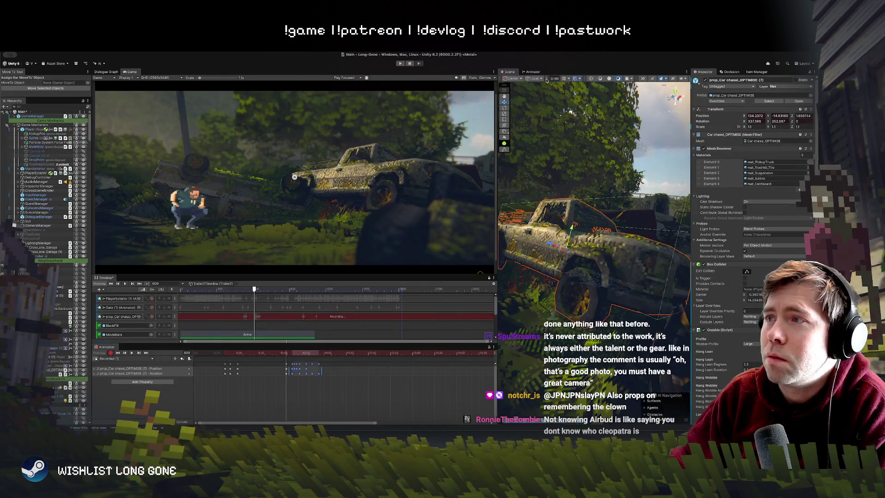
pyautogui.press('x')
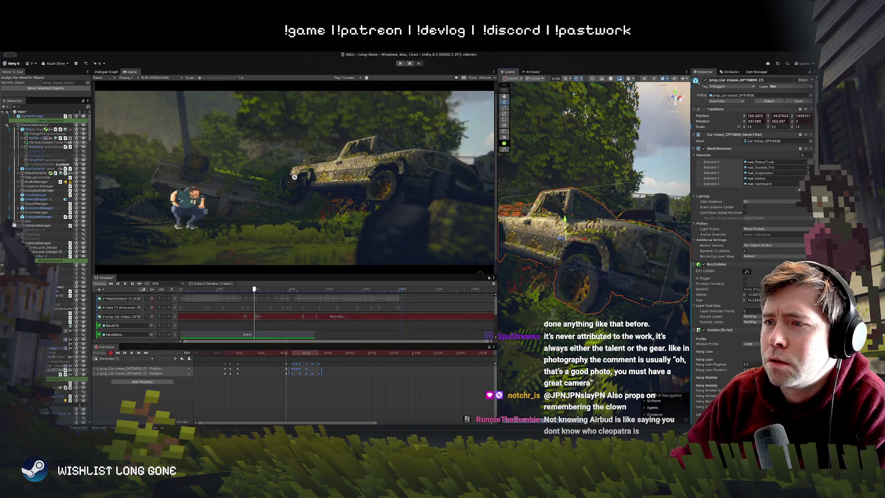
pyautogui.moveTo(286, 354)
pyautogui.mouseDown()
pyautogui.moveTo(222, 352)
pyautogui.moveTo(299, 350)
pyautogui.moveTo(270, 351)
pyautogui.moveTo(279, 351)
pyautogui.mouseUp()
pyautogui.click(139, 353)
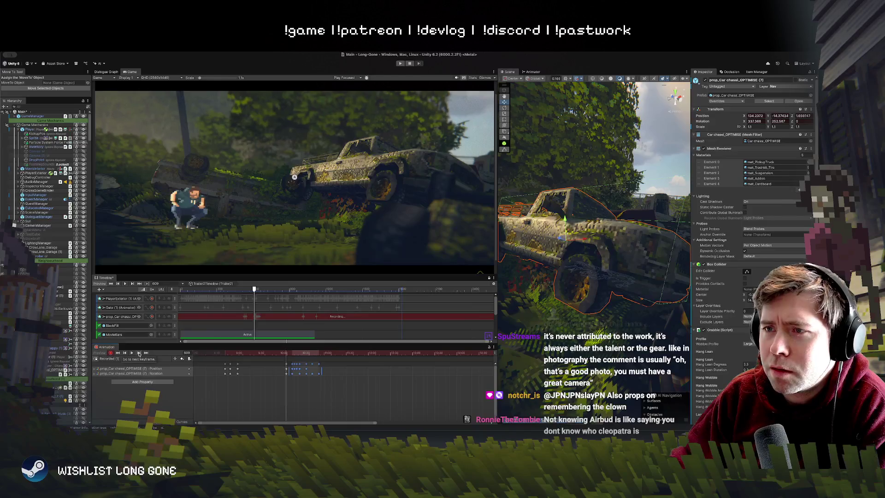
# Compare keyframes 543 and 609, then shift the upright truck's position at frame 609
pyautogui.click(125, 353)
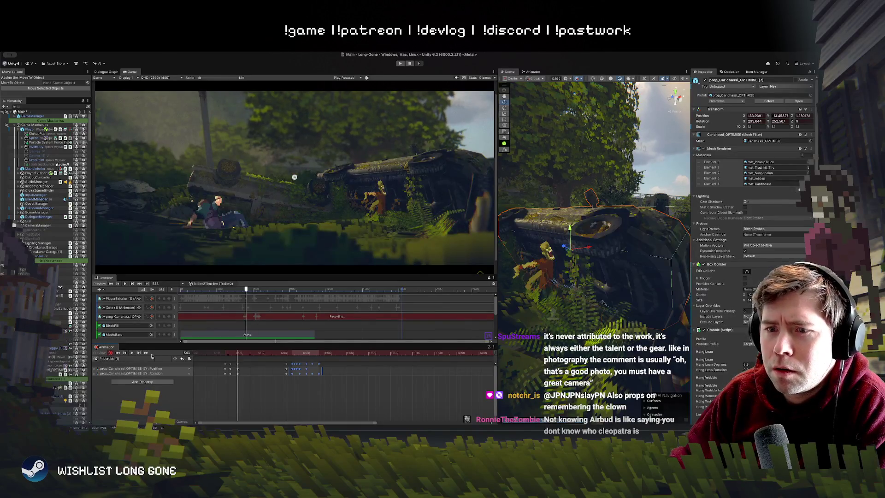
pyautogui.click(137, 353)
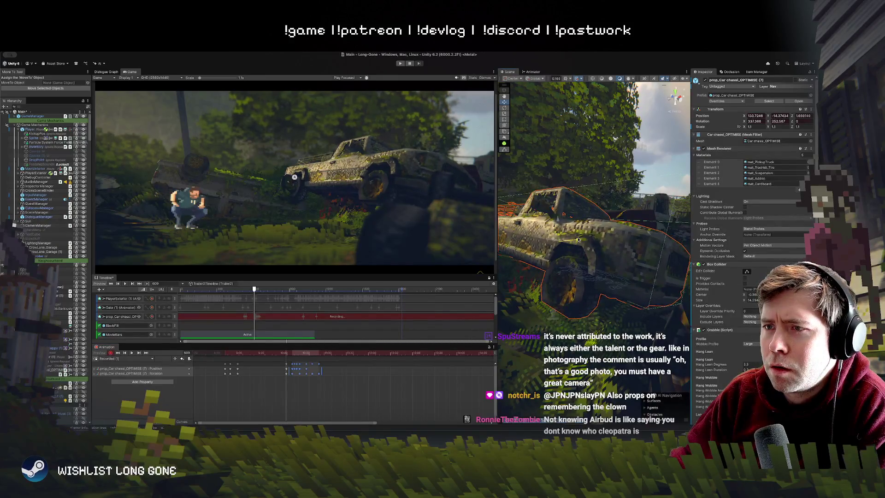
pyautogui.moveTo(287, 354)
pyautogui.mouseDown()
pyautogui.moveTo(244, 353)
pyautogui.moveTo(285, 354)
pyautogui.mouseUp()
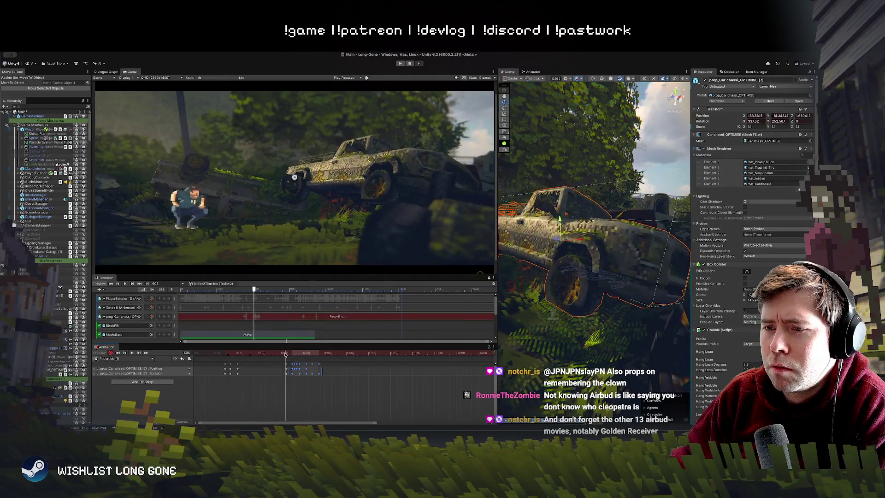
pyautogui.click(140, 353)
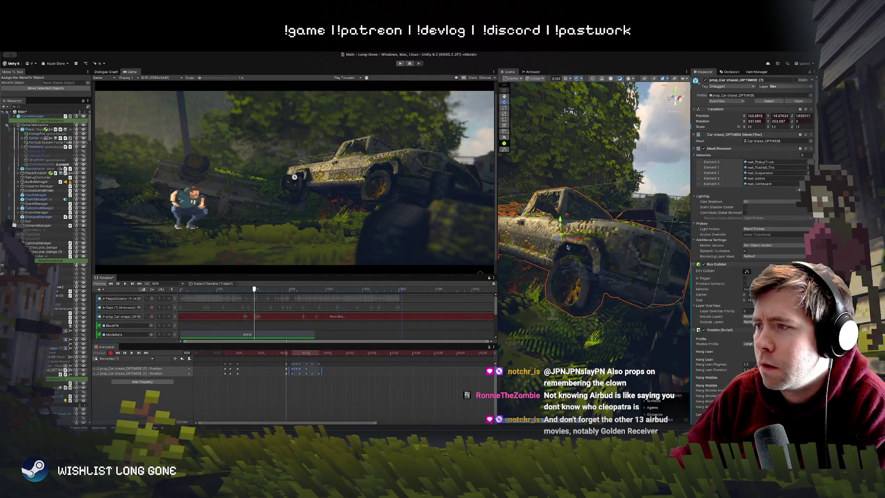
pyautogui.moveTo(558, 240); pyautogui.dragTo(555, 237)
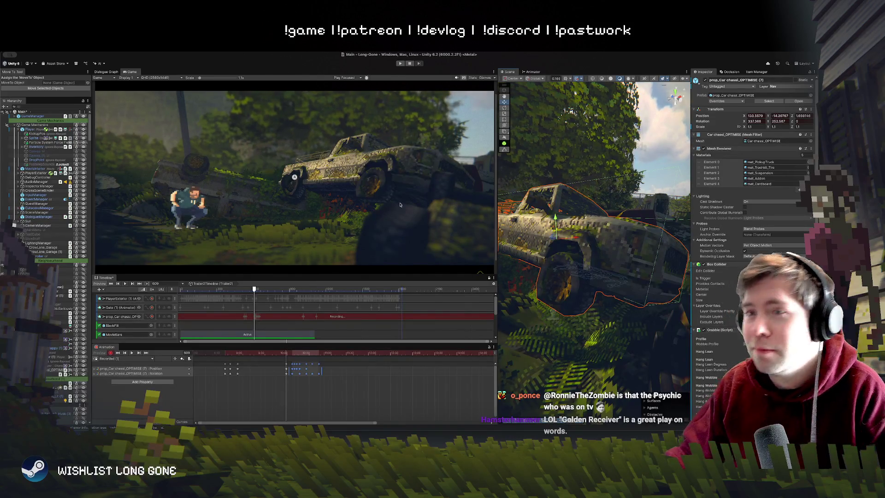
pyautogui.moveTo(254, 289); pyautogui.dragTo(237, 290)
# Preview the flip, then slide the overturned car along X near keyframe 543
pyautogui.press('space')
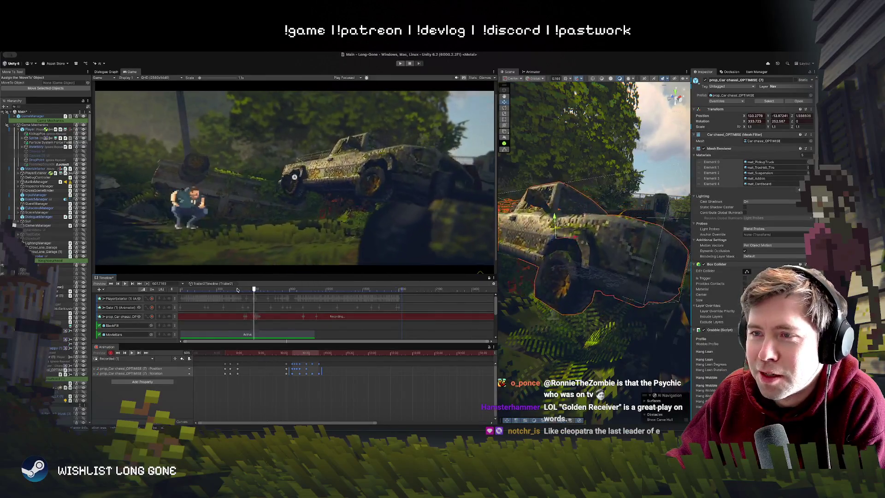
pyautogui.click(316, 353)
pyautogui.moveTo(316, 352)
pyautogui.mouseDown()
pyautogui.moveTo(211, 357)
pyautogui.moveTo(290, 353)
pyautogui.moveTo(236, 358)
pyautogui.mouseUp()
pyautogui.click(138, 353)
pyautogui.click(138, 353)
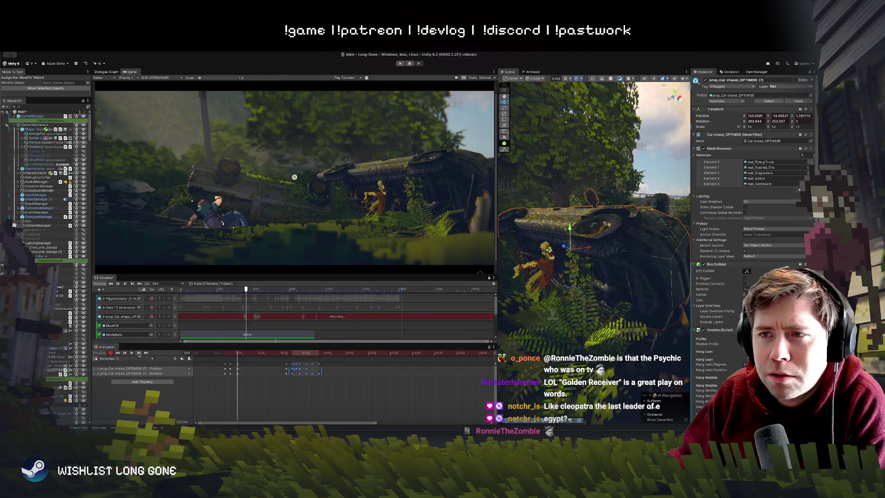
pyautogui.click(125, 354)
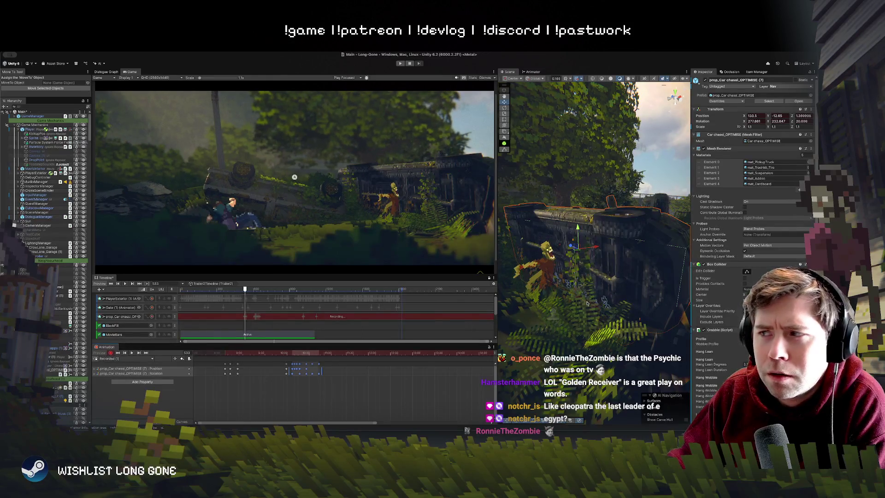
pyautogui.moveTo(595, 249); pyautogui.dragTo(605, 247)
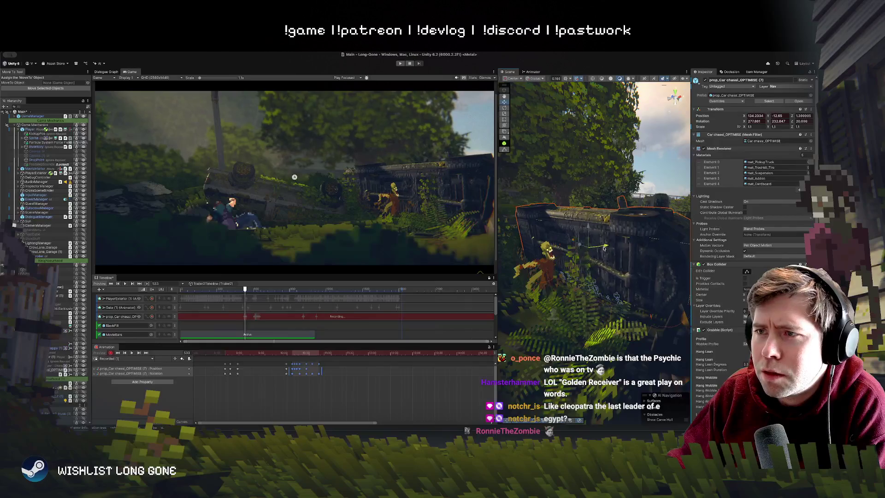
pyautogui.moveTo(227, 353)
pyautogui.mouseDown()
pyautogui.moveTo(220, 353)
pyautogui.moveTo(238, 352)
pyautogui.mouseUp()
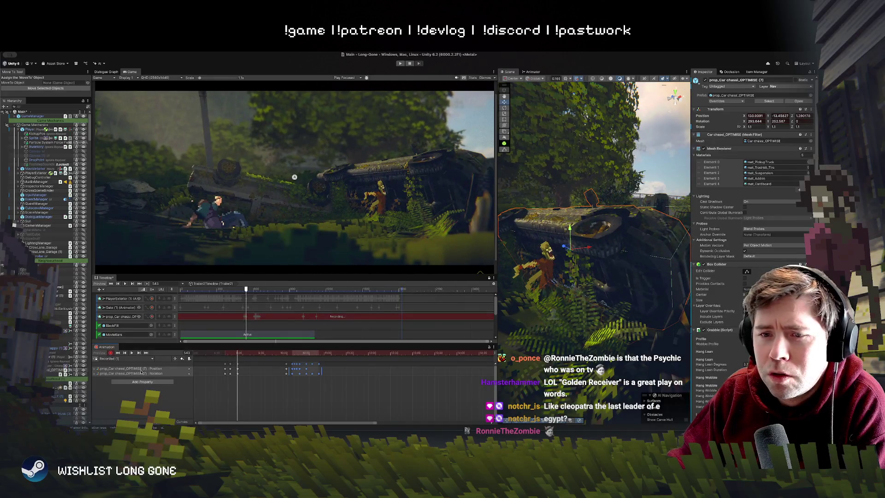
# Shift the car along X at keyframe 543 and matchingly at upright keyframe 609
pyautogui.click(139, 353)
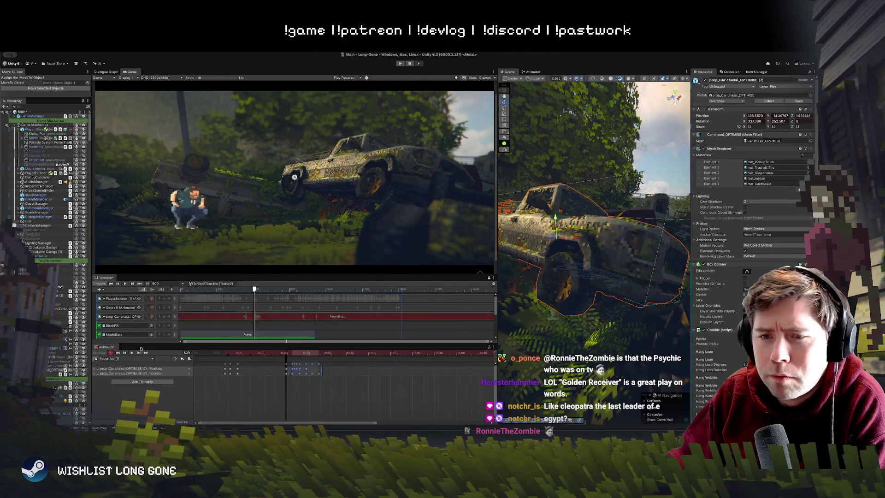
pyautogui.click(124, 353)
pyautogui.moveTo(591, 245); pyautogui.dragTo(595, 248)
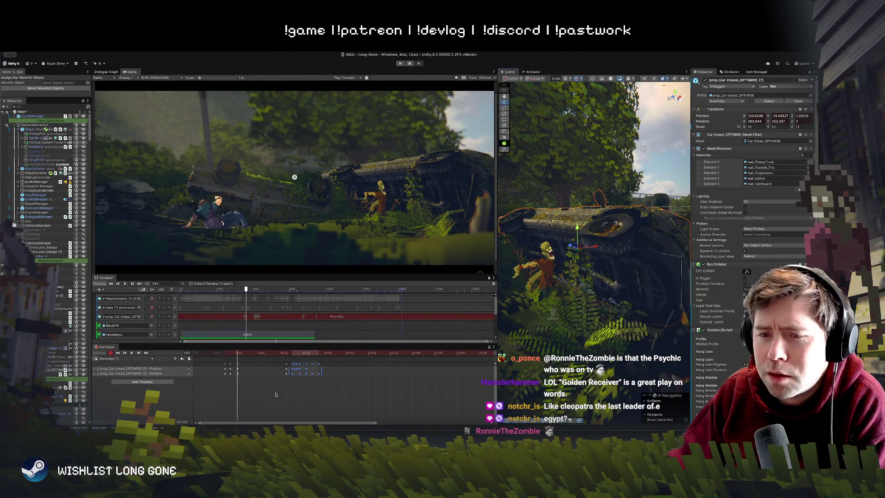
pyautogui.click(139, 353)
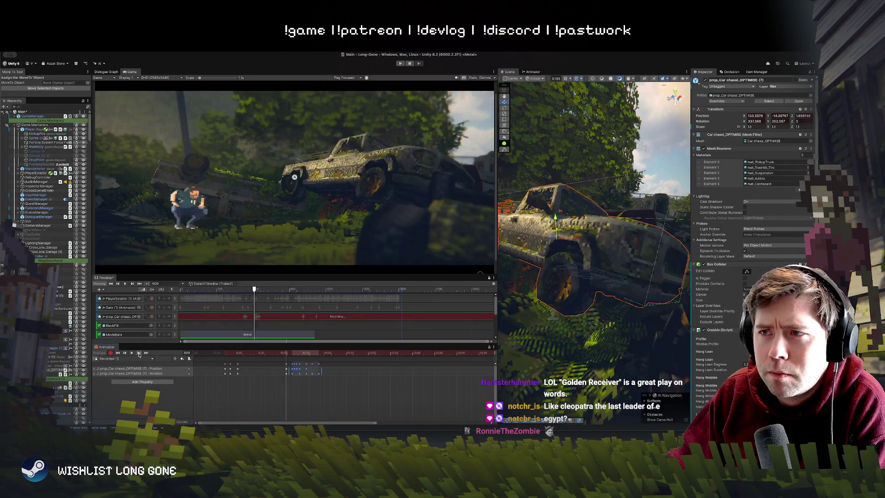
pyautogui.moveTo(575, 238); pyautogui.dragTo(582, 240)
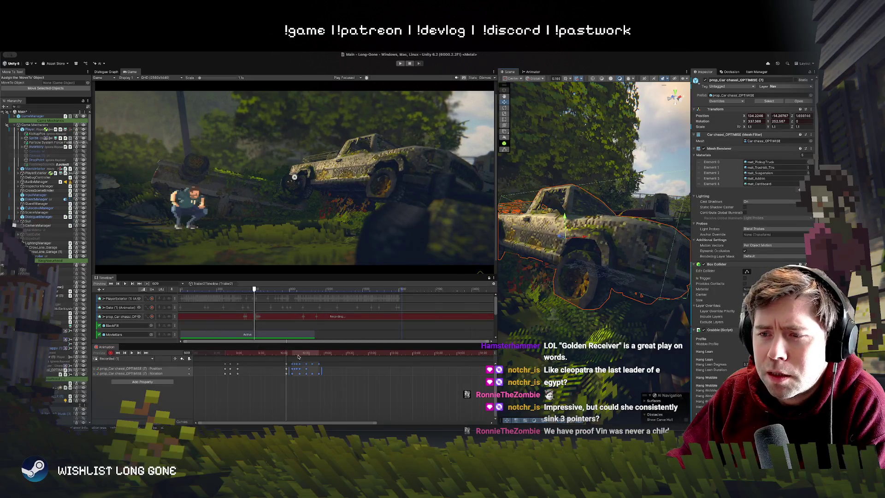
# Step past frame 609 and replay the flip to check the car settling
pyautogui.click(140, 354)
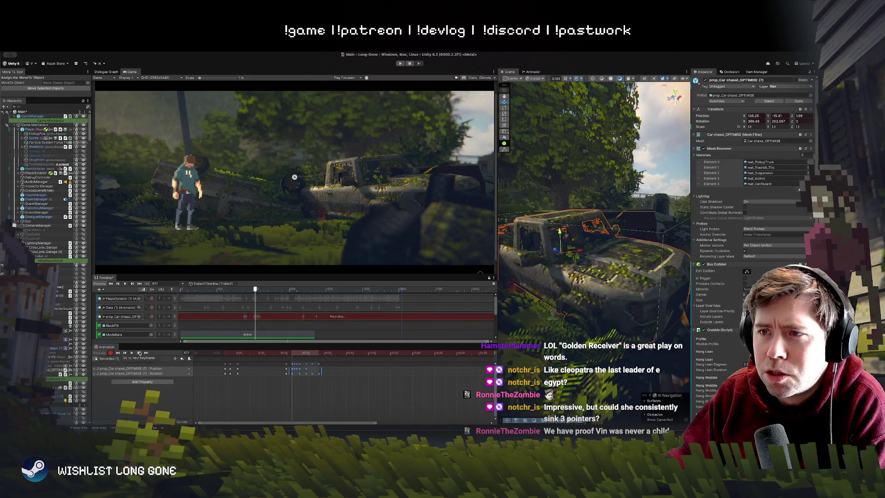
pyautogui.click(139, 353)
pyautogui.click(140, 353)
pyautogui.moveTo(298, 355)
pyautogui.mouseDown()
pyautogui.moveTo(215, 353)
pyautogui.moveTo(275, 352)
pyautogui.mouseUp()
pyautogui.press('space')
pyautogui.click(137, 352)
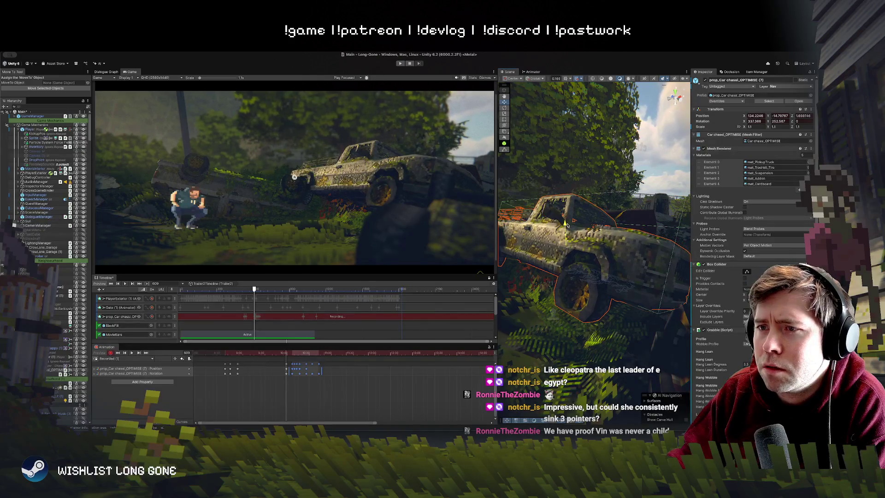
pyautogui.moveTo(286, 354)
pyautogui.mouseDown()
pyautogui.moveTo(294, 353)
pyautogui.moveTo(196, 352)
pyautogui.mouseUp()
pyautogui.press('space')
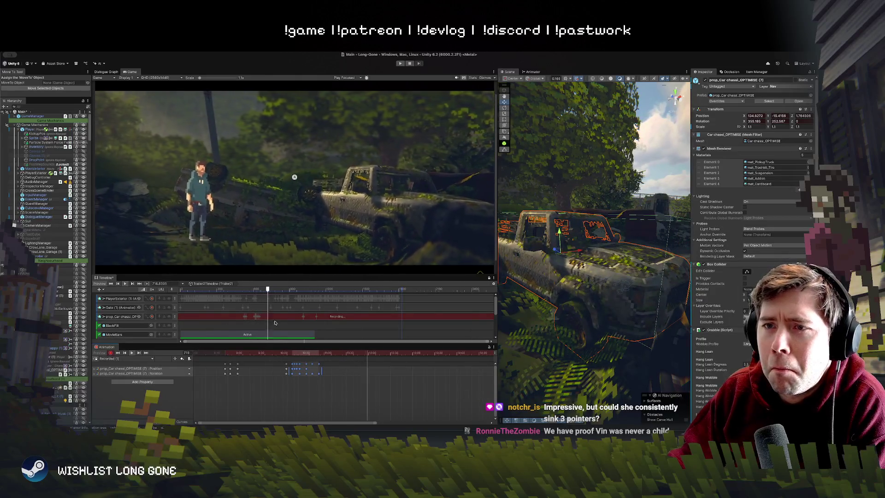
# Replay the truck's flip from an earlier frame and clear the keyframe selection
pyautogui.click(211, 289)
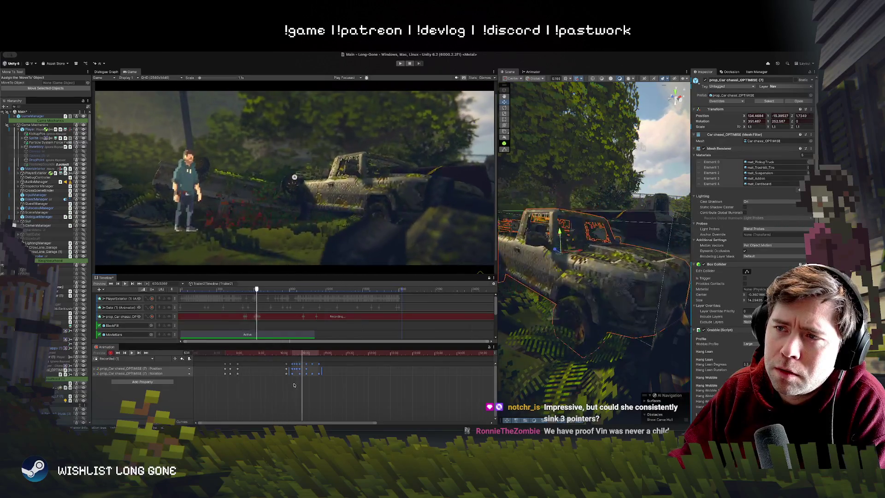
pyautogui.moveTo(255, 355)
pyautogui.mouseDown()
pyautogui.moveTo(233, 355)
pyautogui.moveTo(290, 378)
pyautogui.moveTo(306, 371)
pyautogui.moveTo(222, 353)
pyautogui.moveTo(322, 355)
pyautogui.moveTo(227, 353)
pyautogui.moveTo(236, 363)
pyautogui.mouseUp()
pyautogui.press('space')
pyautogui.click(245, 381)
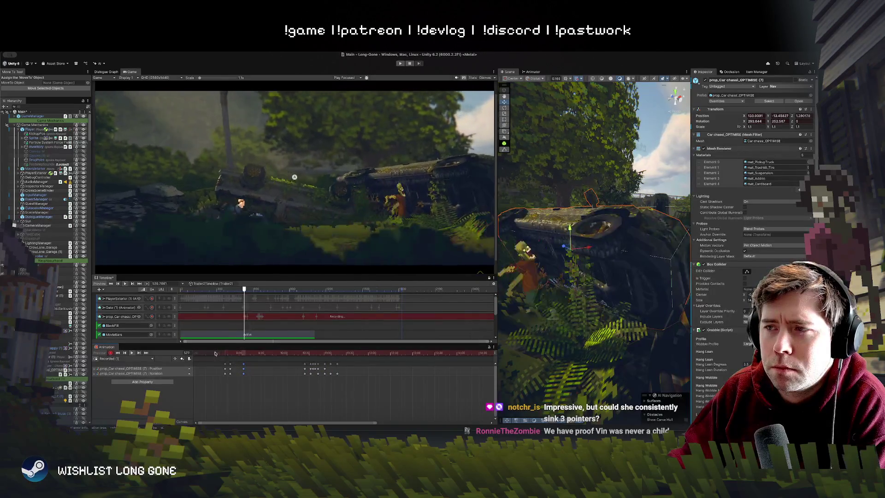
pyautogui.press('space')
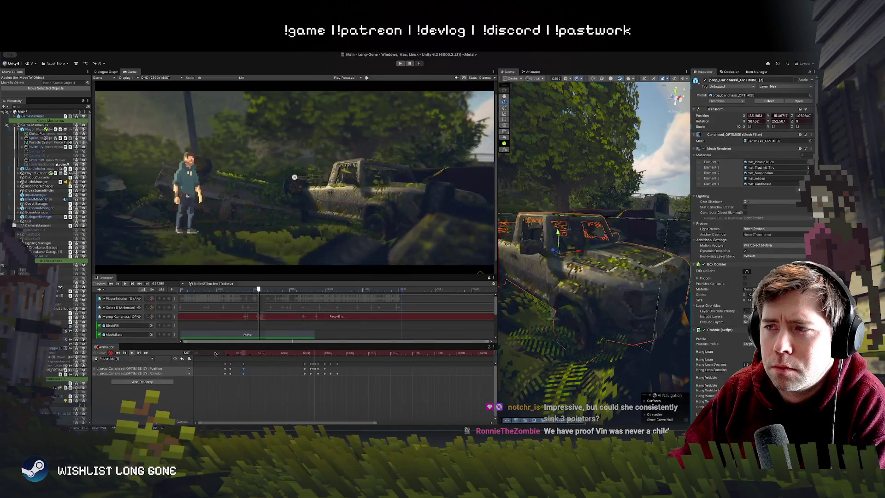
# Shift the flip's Position and Rotation keyframe groups in time and preview the new timing
pyautogui.moveTo(308, 378)
pyautogui.mouseDown()
pyautogui.moveTo(299, 365)
pyautogui.moveTo(224, 353)
pyautogui.moveTo(311, 354)
pyautogui.moveTo(220, 357)
pyautogui.mouseUp()
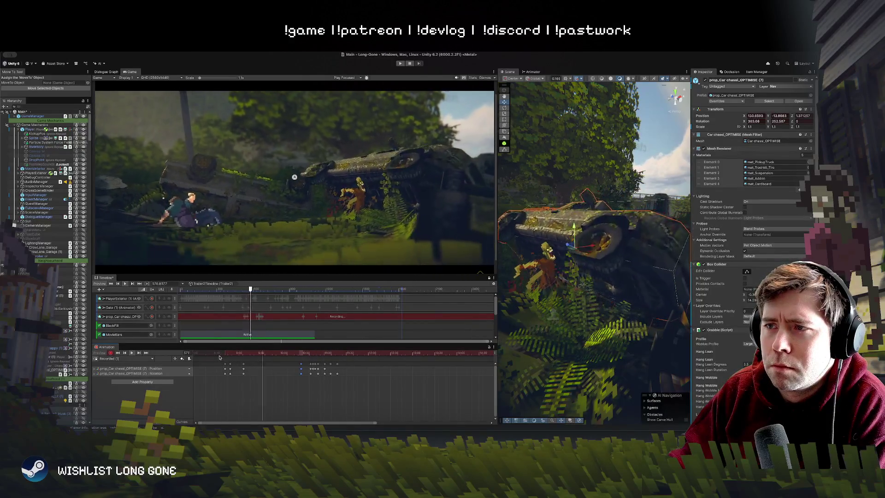
pyautogui.moveTo(351, 385); pyautogui.dragTo(305, 354)
pyautogui.press('space')
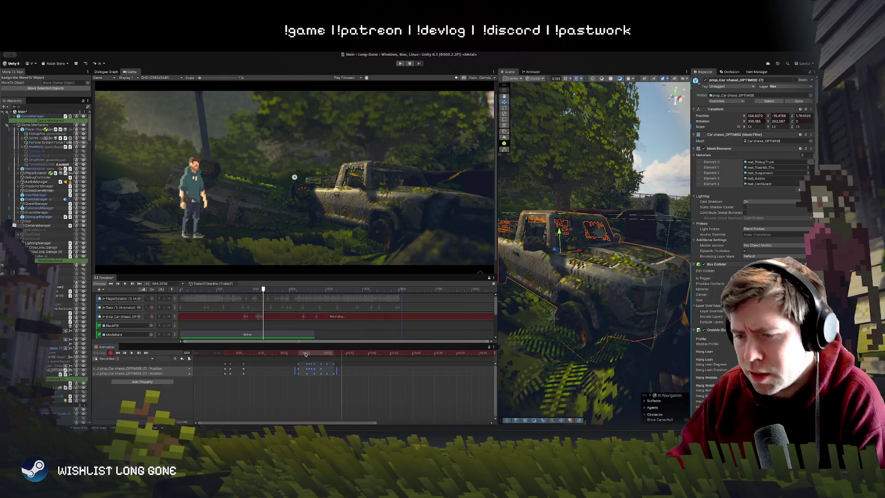
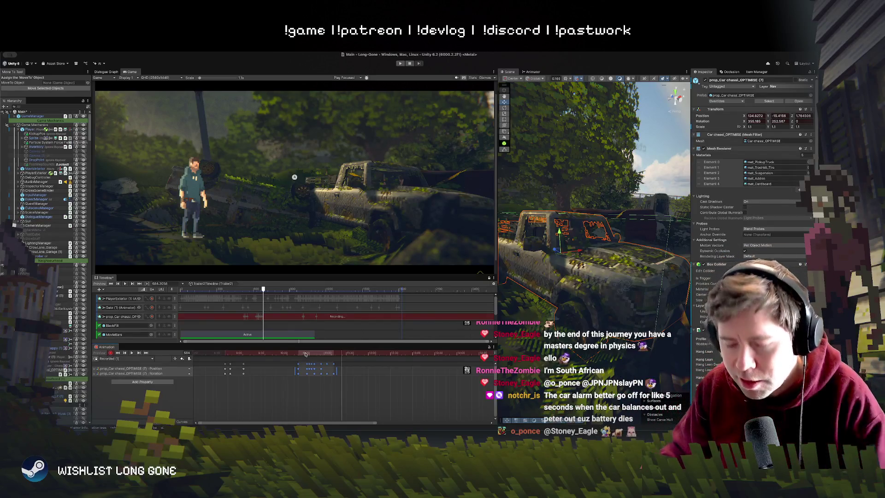
# Scrub and play the cutscene around frame 533 to review the truck flip
pyautogui.moveTo(323, 353); pyautogui.dragTo(226, 355)
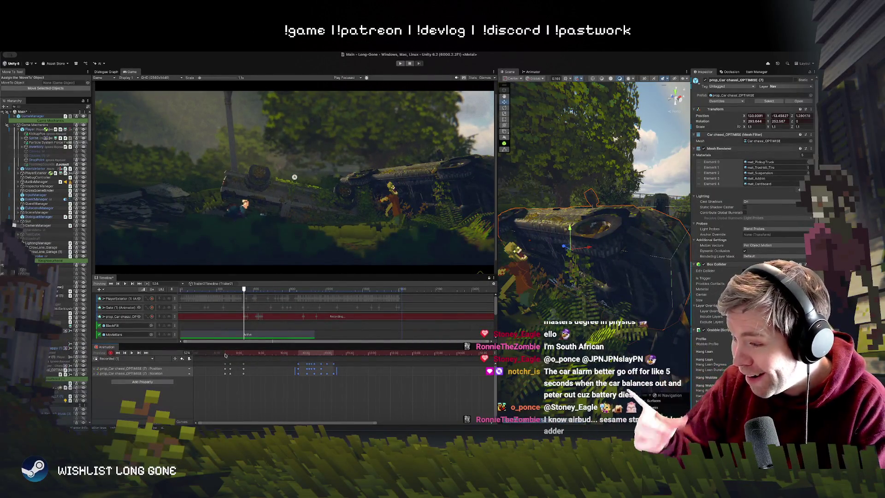
pyautogui.press('space')
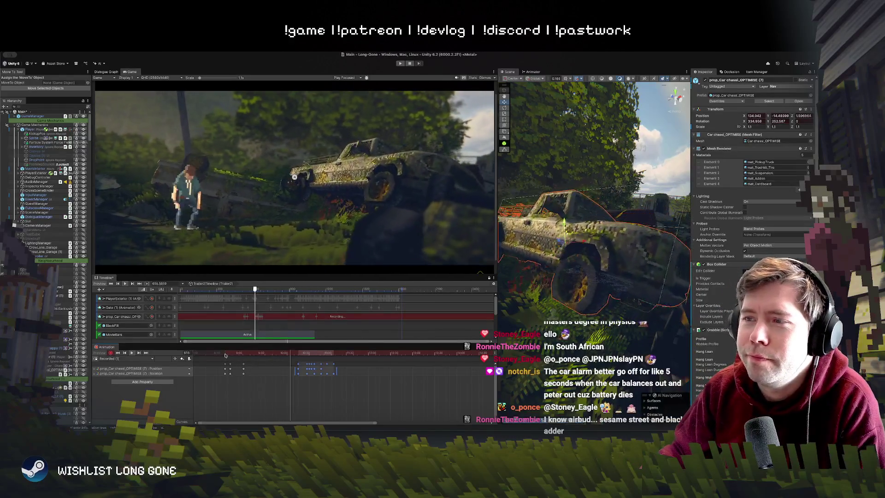
pyautogui.moveTo(310, 352)
pyautogui.mouseDown()
pyautogui.moveTo(232, 350)
pyautogui.moveTo(252, 354)
pyautogui.mouseUp()
pyautogui.click(145, 352)
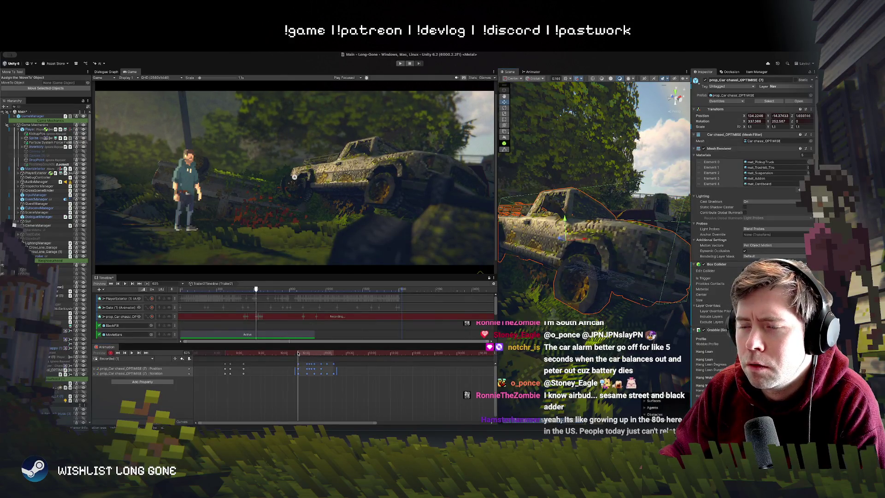
pyautogui.moveTo(285, 353)
pyautogui.mouseDown()
pyautogui.moveTo(236, 353)
pyautogui.moveTo(327, 362)
pyautogui.moveTo(304, 363)
pyautogui.mouseUp()
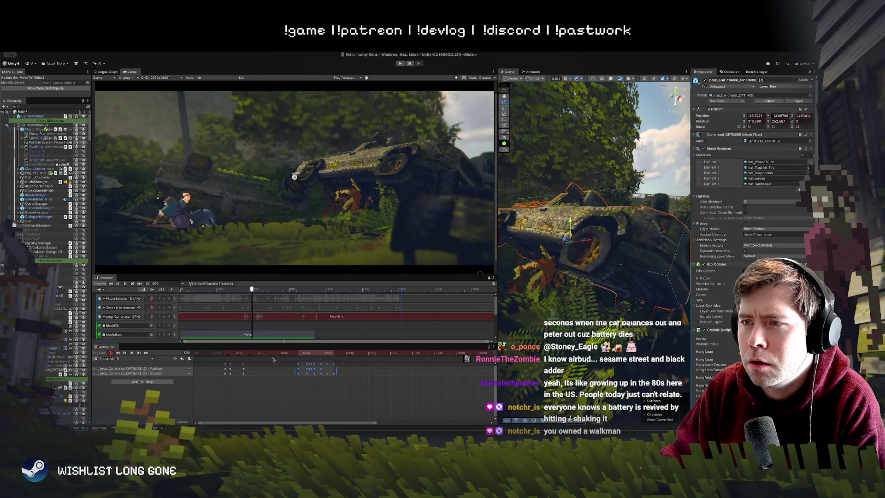
pyautogui.moveTo(280, 359)
pyautogui.mouseDown()
pyautogui.moveTo(329, 360)
pyautogui.moveTo(268, 353)
pyautogui.mouseUp()
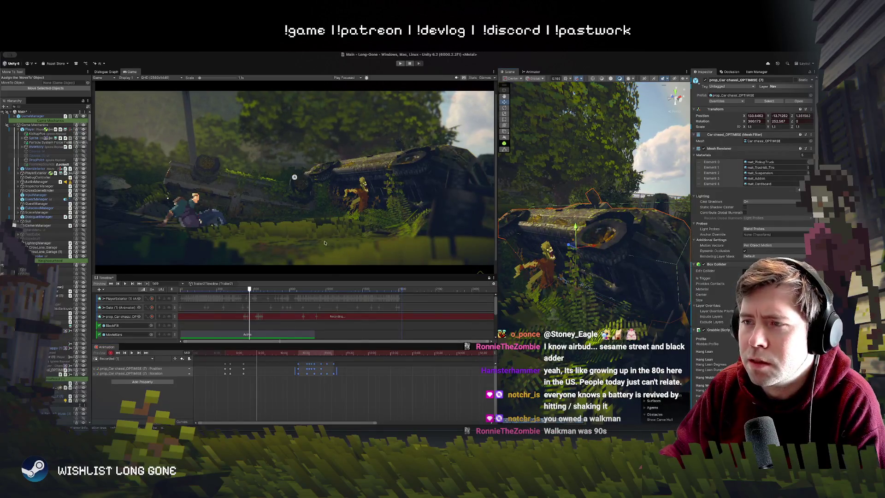
pyautogui.click(245, 289)
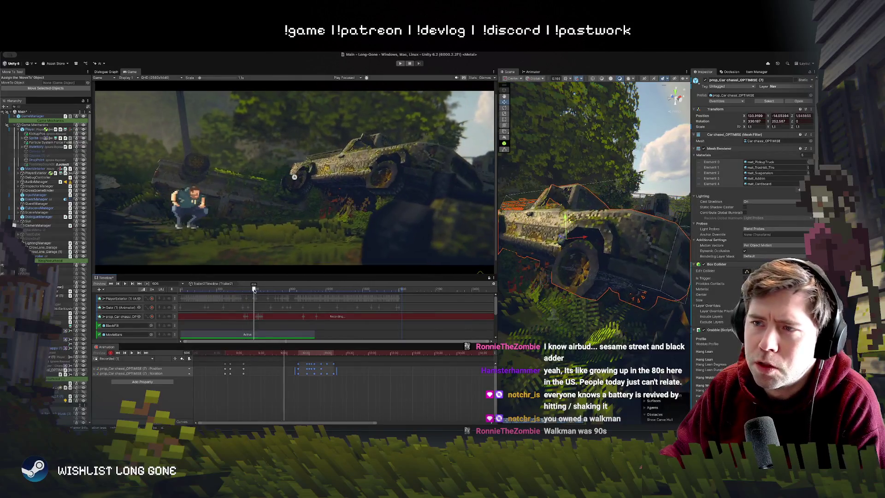
pyautogui.moveTo(257, 291); pyautogui.dragTo(154, 292)
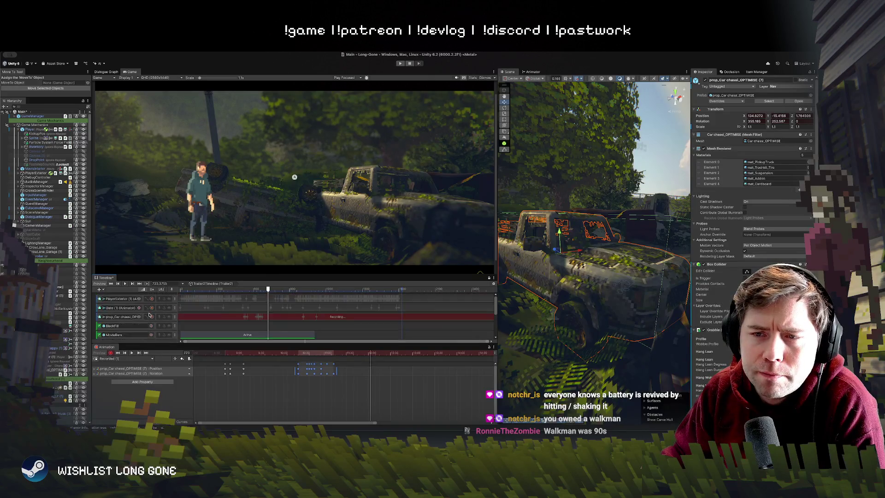
# Arm the HordeZombie_Happy track for recording and delete the zombie's later keyframes
pyautogui.scroll(-3, 138, 323)
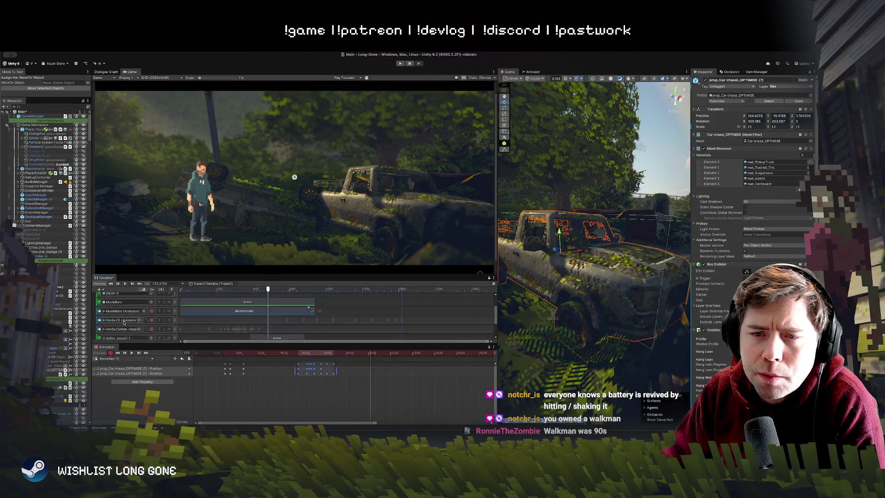
pyautogui.scroll(-2, 129, 327)
pyautogui.click(152, 328)
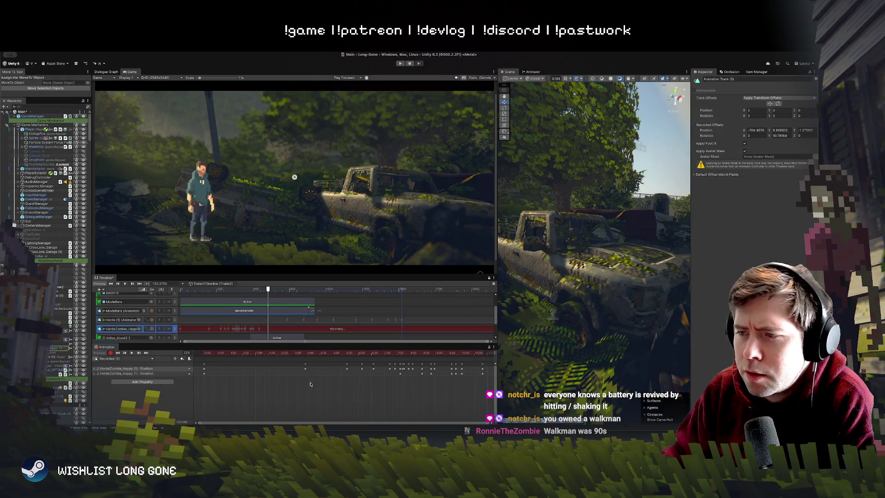
pyautogui.scroll(-2, 311, 384)
pyautogui.moveTo(364, 354)
pyautogui.mouseDown()
pyautogui.moveTo(339, 354)
pyautogui.moveTo(348, 354)
pyautogui.mouseUp()
pyautogui.moveTo(399, 386); pyautogui.dragTo(360, 369)
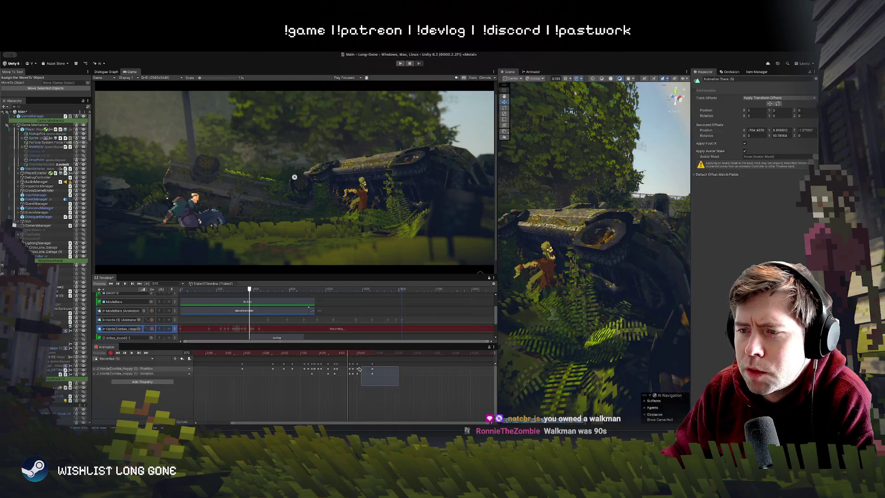
pyautogui.press('Delete')
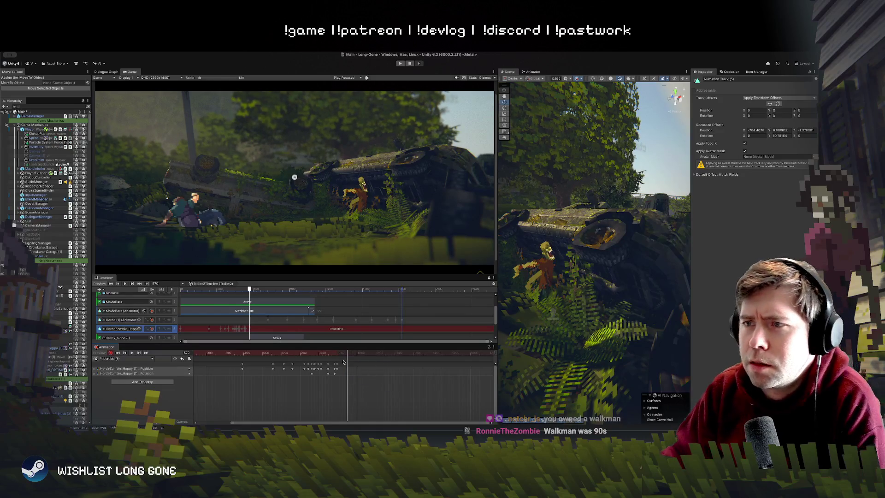
# Near frame 542, frame the zombie and record a slightly shifted, tilted pose
pyautogui.click(336, 353)
pyautogui.moveTo(334, 353); pyautogui.dragTo(334, 353)
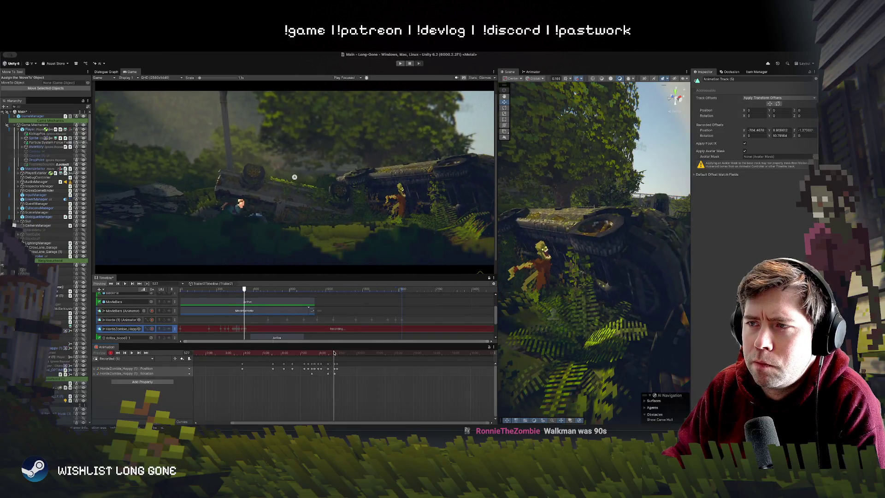
pyautogui.click(139, 353)
pyautogui.click(138, 353)
pyautogui.click(580, 269)
pyautogui.press('f')
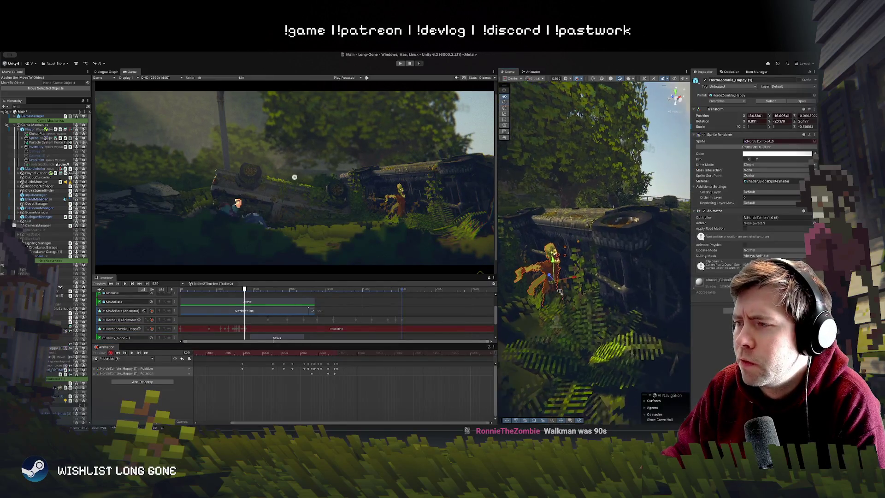
pyautogui.moveTo(547, 303)
pyautogui.mouseDown()
pyautogui.moveTo(539, 295)
pyautogui.moveTo(579, 287)
pyautogui.mouseUp()
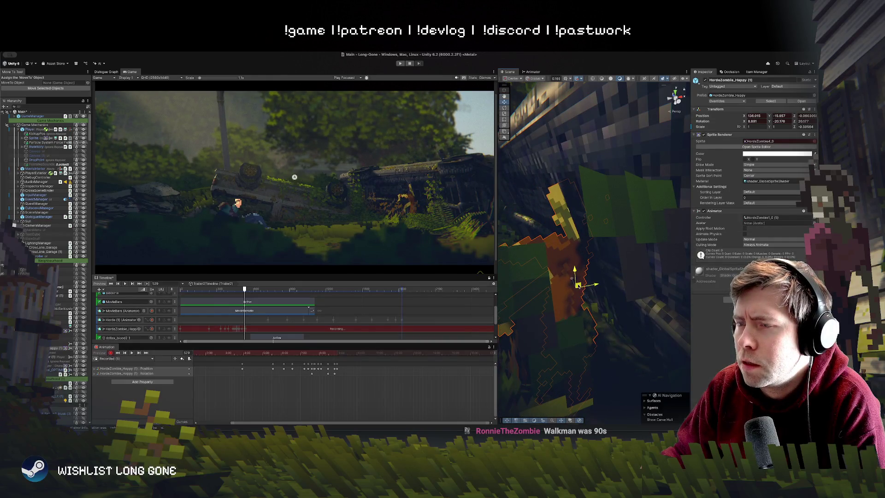
pyautogui.press('e')
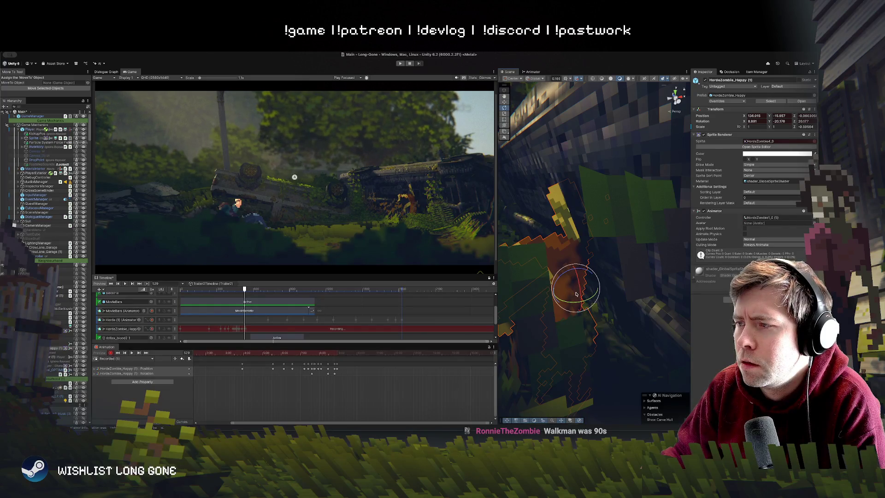
pyautogui.moveTo(573, 287)
pyautogui.mouseDown()
pyautogui.moveTo(566, 292)
pyautogui.moveTo(559, 279)
pyautogui.moveTo(580, 289)
pyautogui.mouseUp()
pyautogui.press('w')
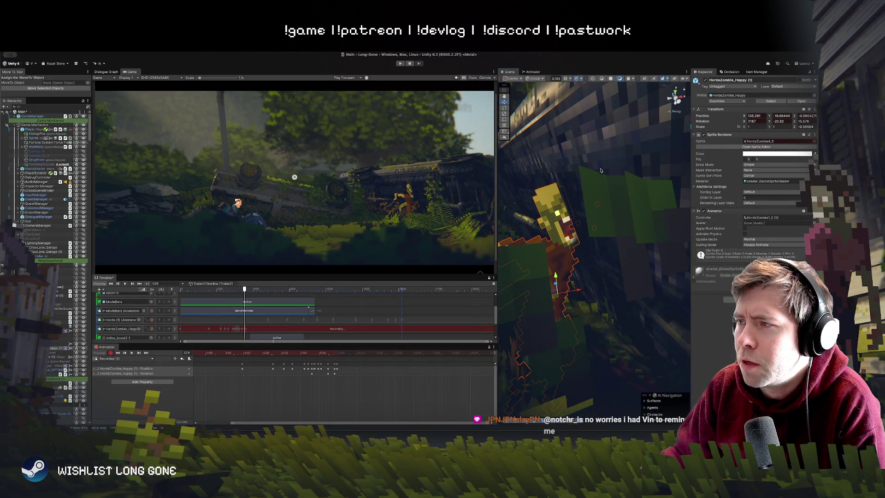
# Step from frame 534 toward 637 to check the zombie's new pose
pyautogui.scroll(-10, 566, 239)
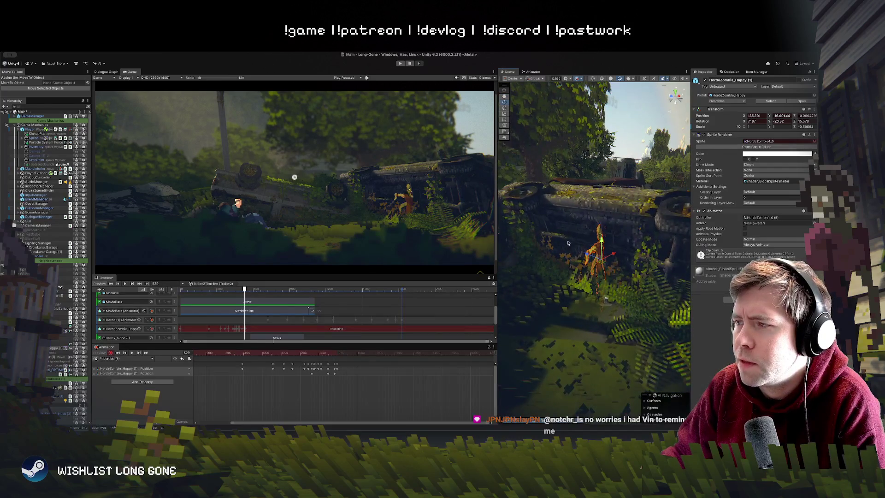
pyautogui.moveTo(575, 236); pyautogui.dragTo(534, 272)
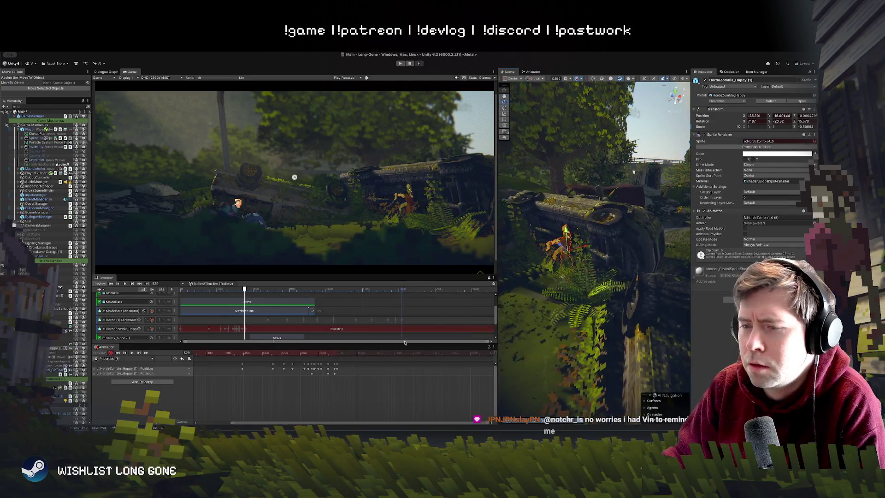
pyautogui.click(336, 355)
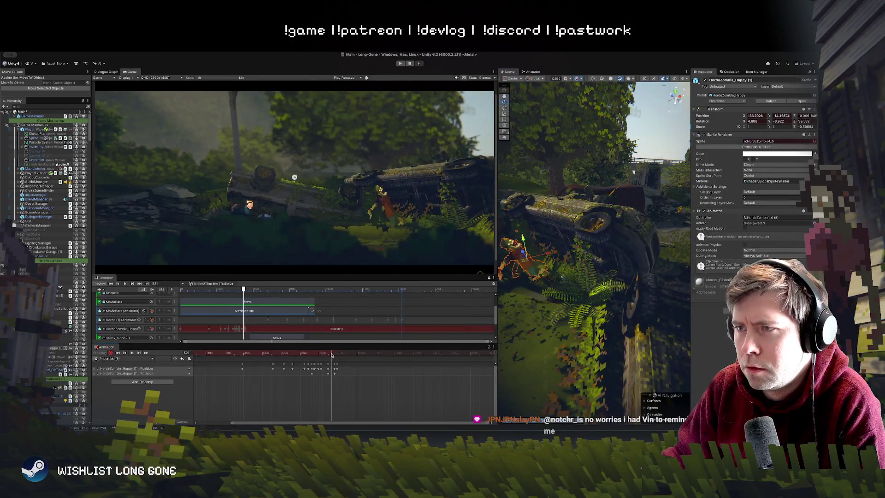
pyautogui.moveTo(336, 354); pyautogui.dragTo(341, 355)
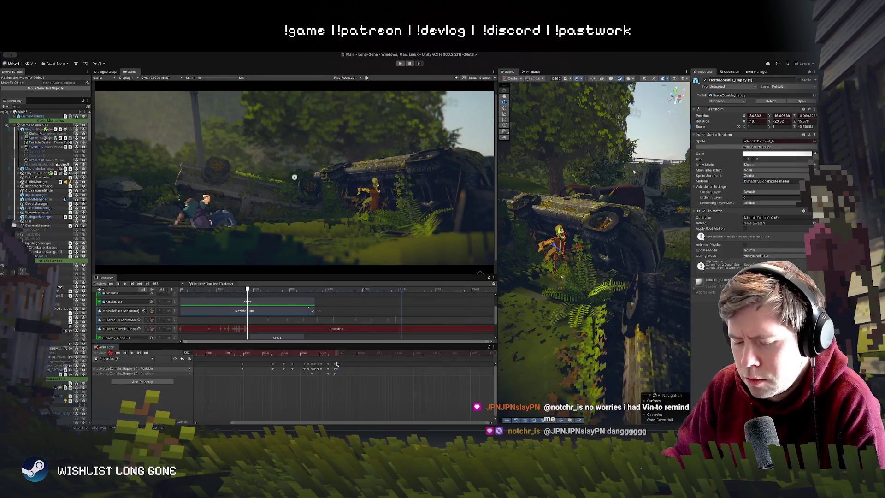
pyautogui.press('.')
pyautogui.press('.')
pyautogui.press('.')
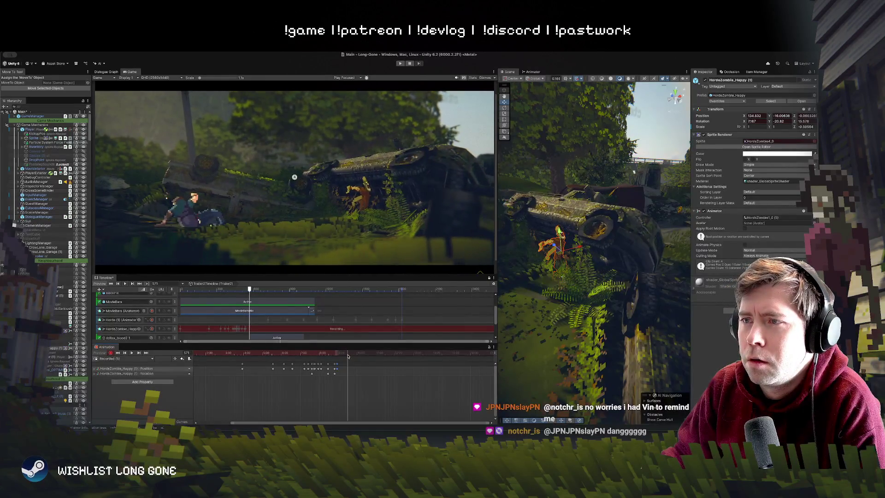
pyautogui.press('.')
pyautogui.press('.')
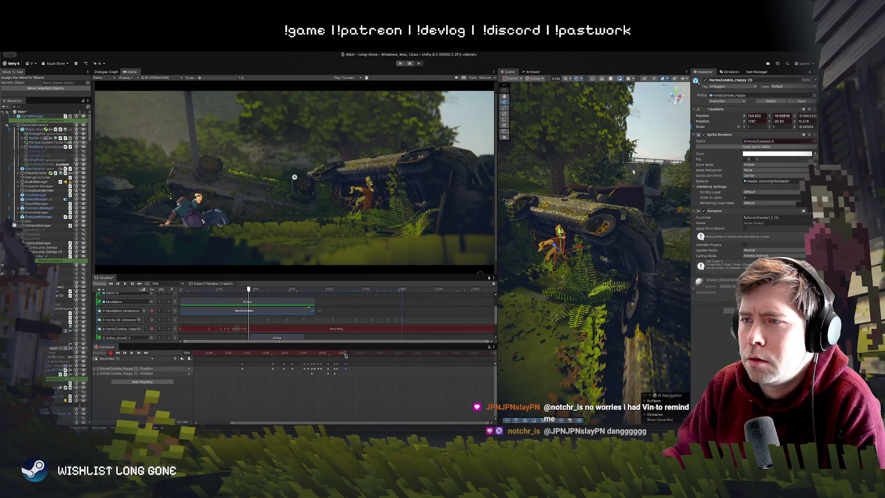
pyautogui.moveTo(347, 355); pyautogui.dragTo(366, 356)
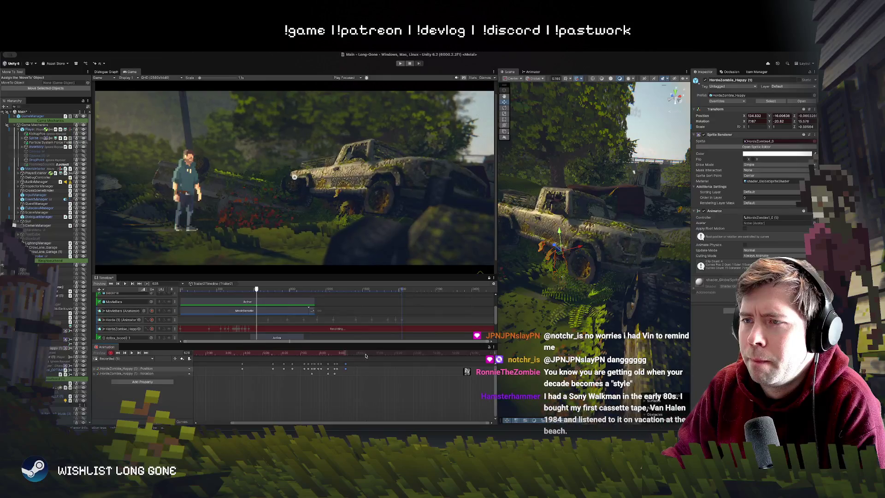
# Tilt the zombie and record a rotation keyframe at frame 562
pyautogui.moveTo(553, 236); pyautogui.dragTo(532, 241)
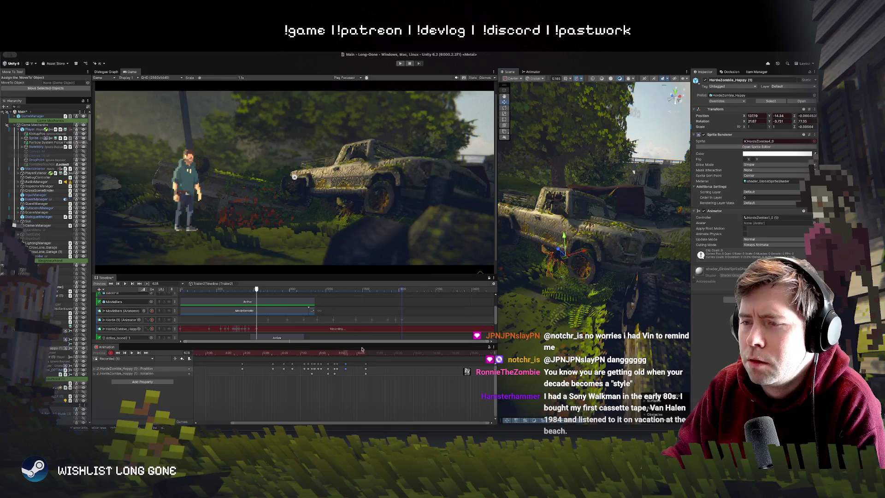
pyautogui.moveTo(366, 354)
pyautogui.mouseDown()
pyautogui.moveTo(335, 354)
pyautogui.moveTo(362, 353)
pyautogui.moveTo(343, 356)
pyautogui.mouseUp()
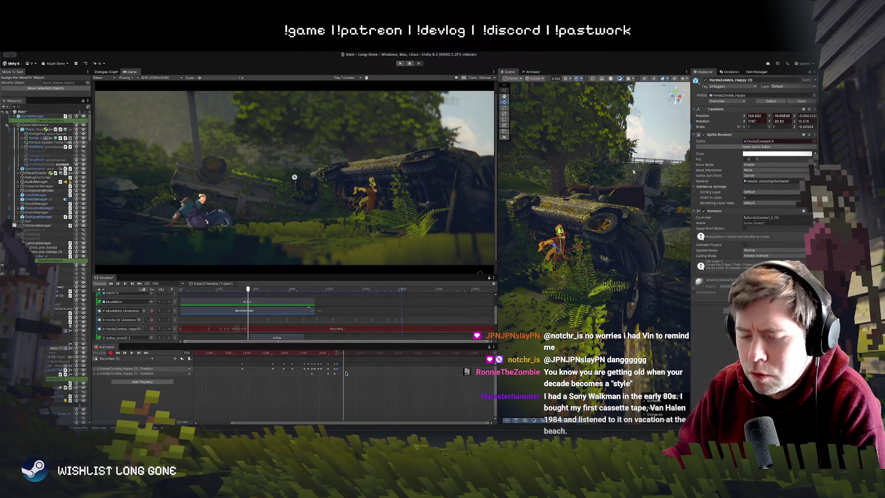
pyautogui.click(345, 354)
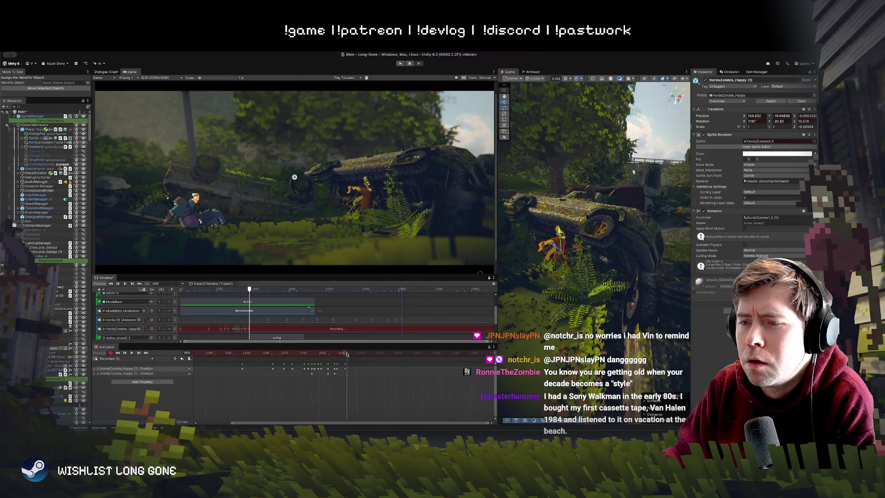
pyautogui.scroll(3, 546, 283)
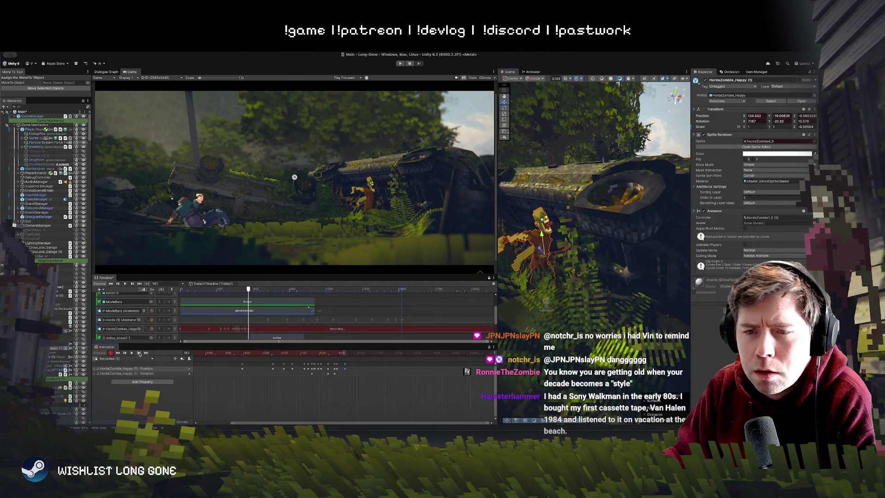
pyautogui.press('e')
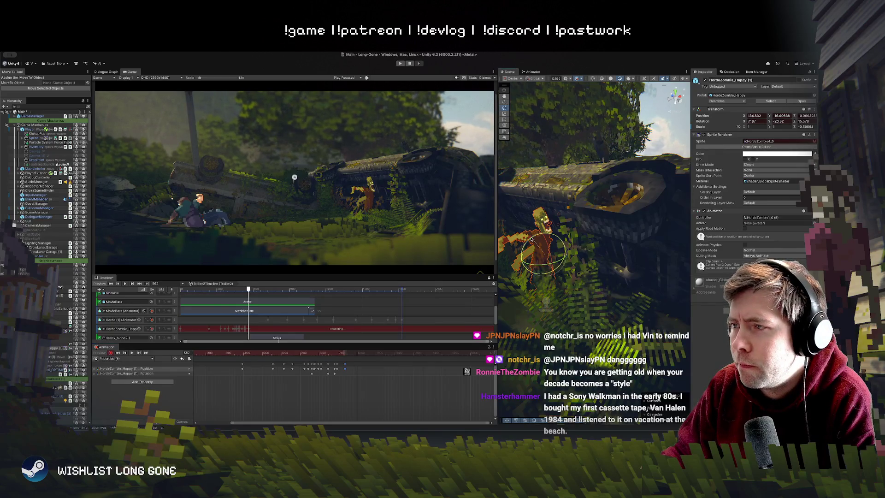
pyautogui.moveTo(530, 238); pyautogui.dragTo(542, 254)
pyautogui.press('w')
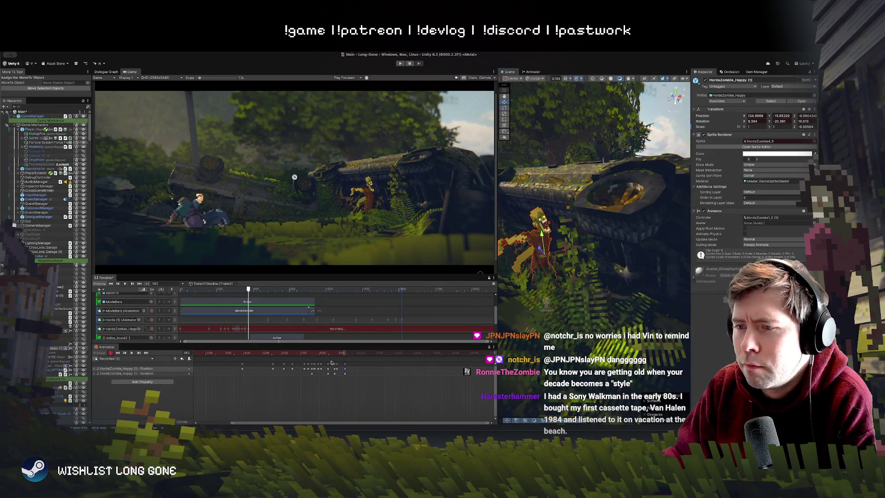
# Around frame 625, record a new zombie position and rotation pose
pyautogui.scroll(5, 341, 376)
pyautogui.moveTo(339, 355); pyautogui.dragTo(430, 350)
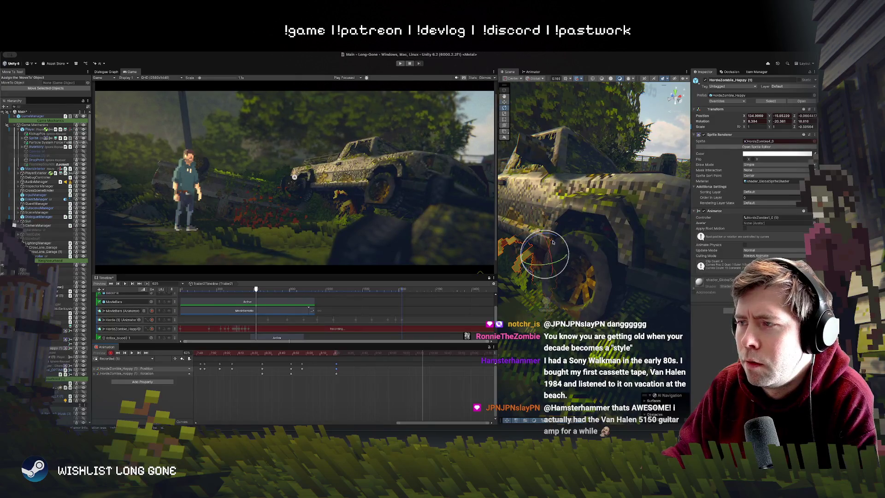
pyautogui.moveTo(537, 238)
pyautogui.mouseDown()
pyautogui.moveTo(498, 247)
pyautogui.moveTo(541, 269)
pyautogui.mouseUp()
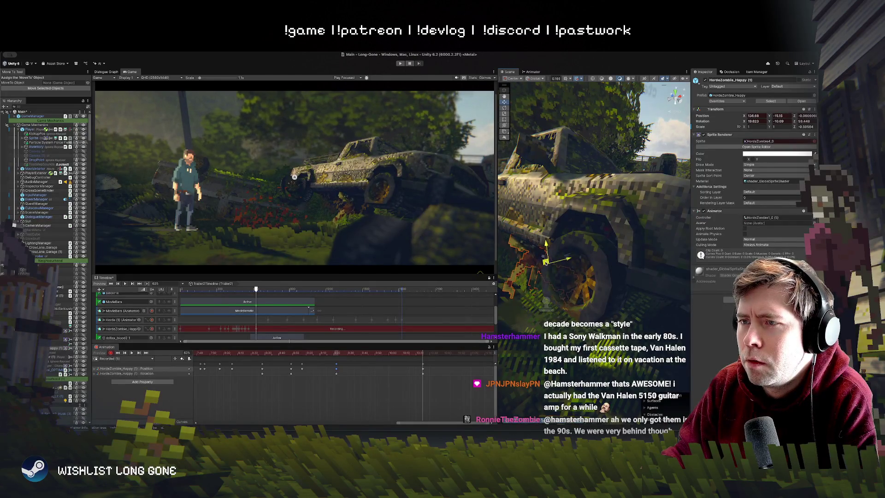
pyautogui.moveTo(428, 349)
pyautogui.mouseDown()
pyautogui.moveTo(366, 349)
pyautogui.moveTo(448, 347)
pyautogui.moveTo(427, 353)
pyautogui.mouseUp()
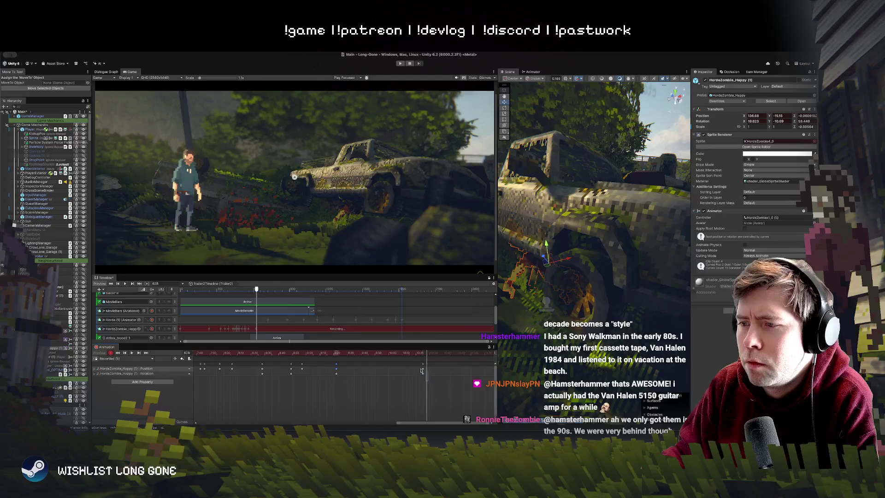
pyautogui.click(423, 354)
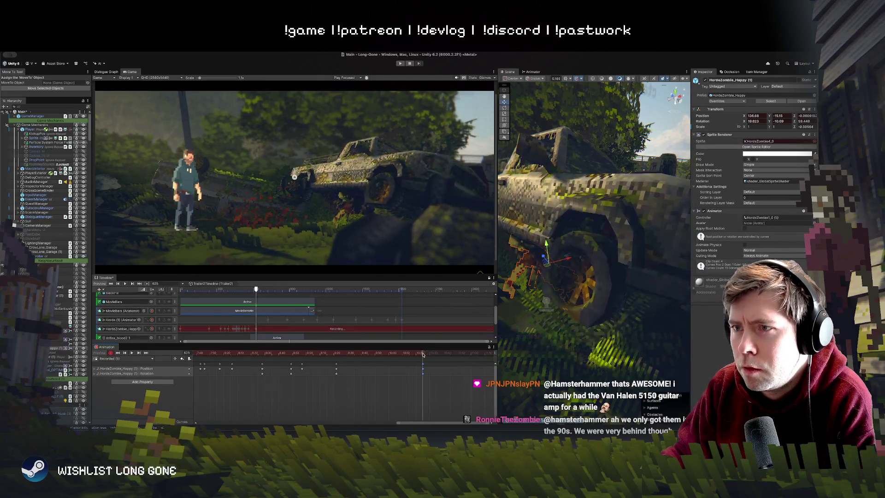
pyautogui.moveTo(422, 354); pyautogui.dragTo(439, 354)
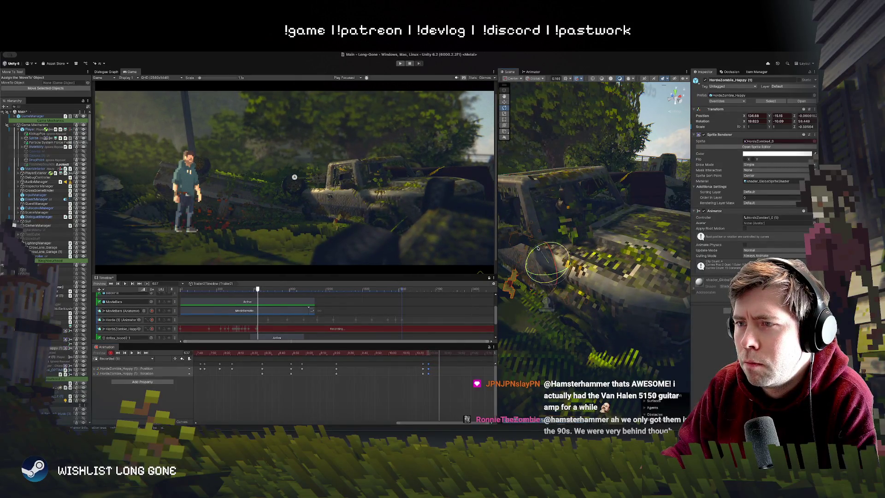
pyautogui.moveTo(538, 248); pyautogui.dragTo(511, 261)
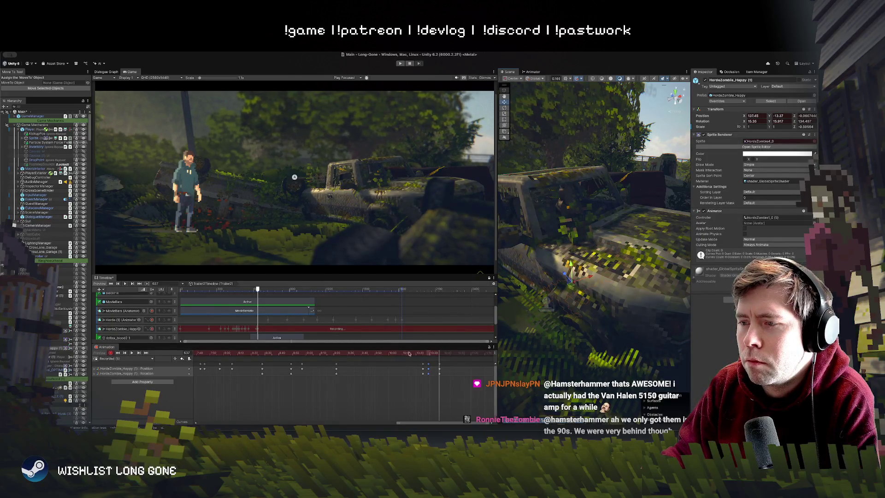
pyautogui.moveTo(439, 355); pyautogui.dragTo(320, 354)
# Play the cutscene from frame 500 to review the zombie's motion
pyautogui.press('space')
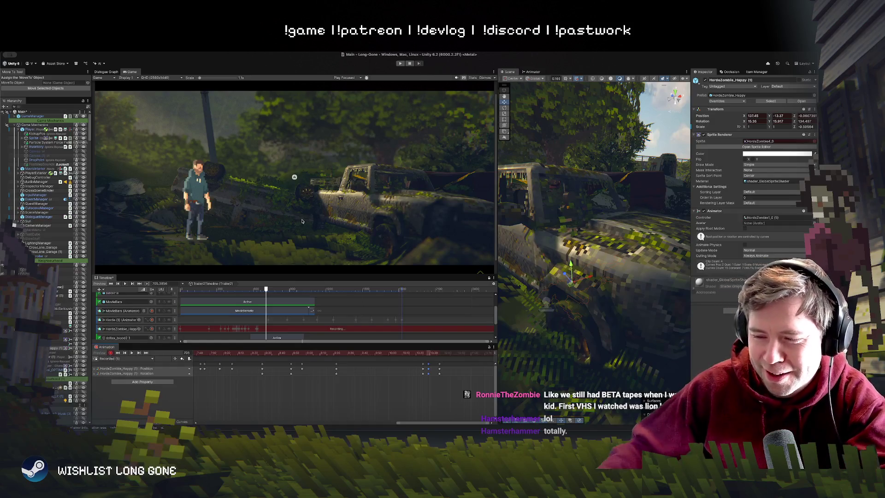
pyautogui.moveTo(257, 289); pyautogui.dragTo(241, 290)
pyautogui.press('space')
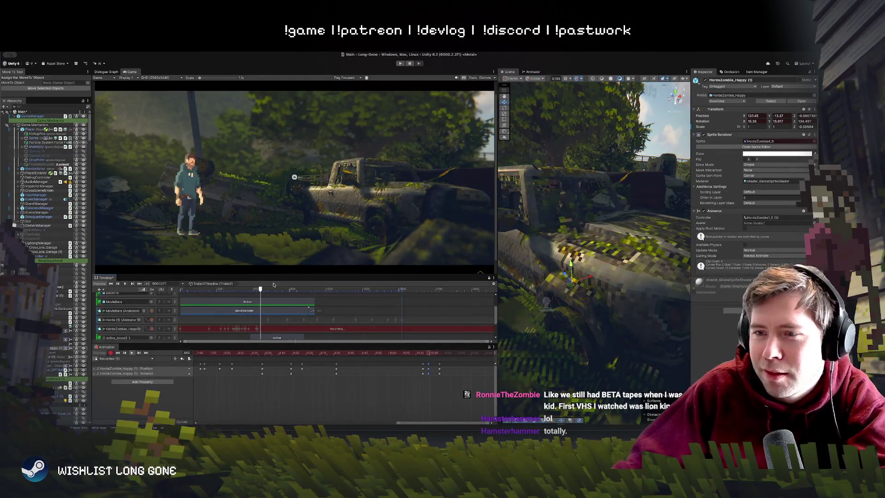
pyautogui.moveTo(258, 289)
pyautogui.mouseDown()
pyautogui.moveTo(234, 290)
pyautogui.moveTo(252, 289)
pyautogui.mouseUp()
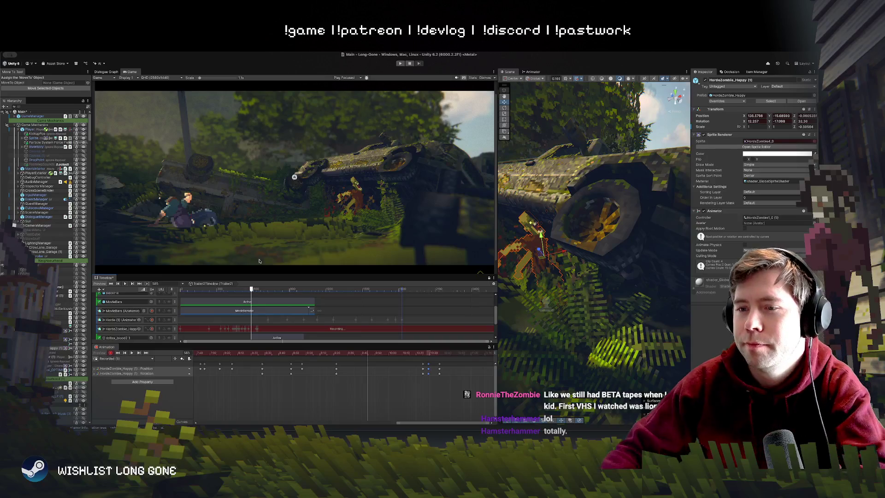
pyautogui.click(245, 289)
pyautogui.moveTo(246, 289); pyautogui.dragTo(240, 291)
pyautogui.moveTo(242, 291); pyautogui.dragTo(249, 293)
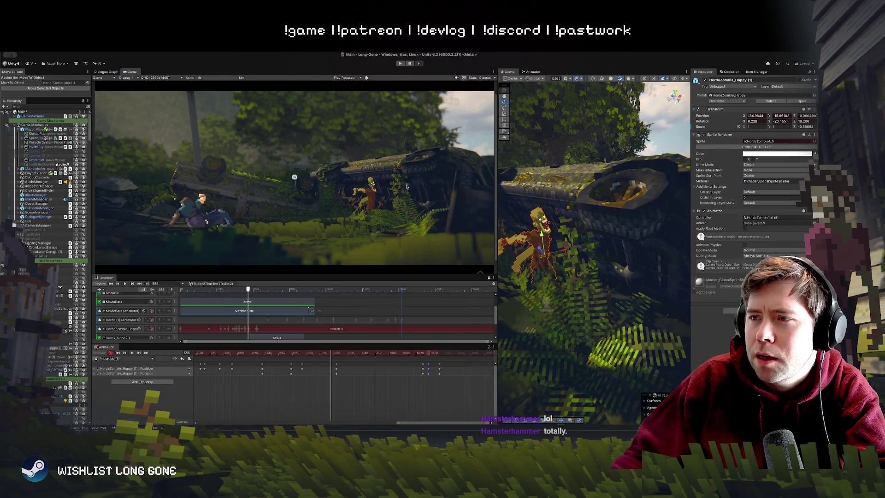
pyautogui.moveTo(334, 353)
pyautogui.mouseDown()
pyautogui.moveTo(288, 357)
pyautogui.moveTo(302, 358)
pyautogui.mouseUp()
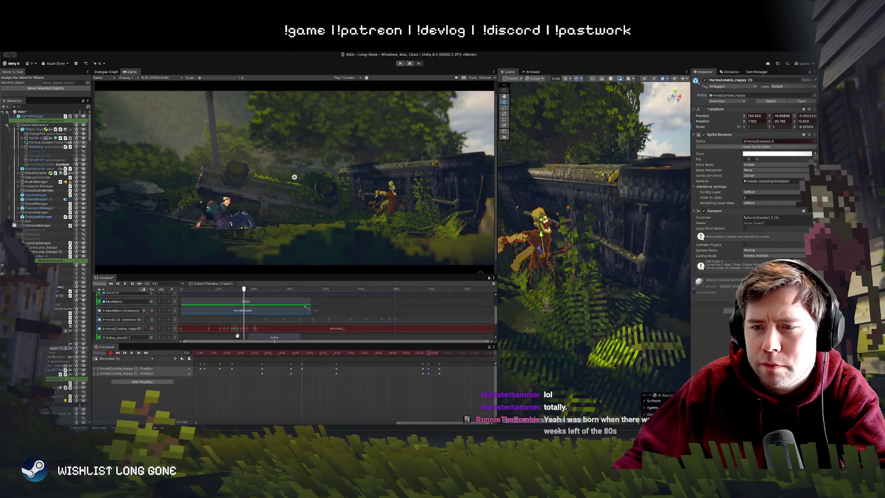
pyautogui.scroll(-3, 250, 296)
# Slide the HordeZombie_Happy clip to start at frame 539 and play to check timing
pyautogui.click(226, 321)
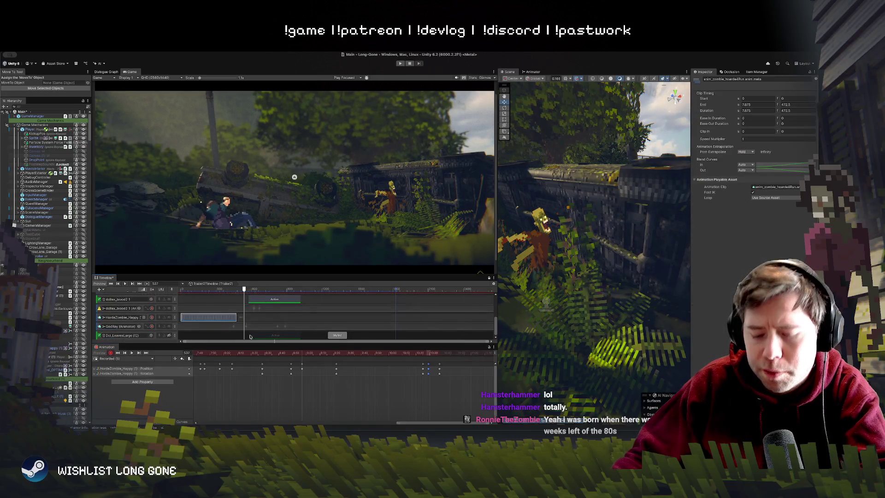
pyautogui.click(244, 289)
pyautogui.moveTo(243, 289); pyautogui.dragTo(244, 289)
pyautogui.moveTo(193, 317)
pyautogui.mouseDown()
pyautogui.moveTo(256, 318)
pyautogui.moveTo(246, 318)
pyautogui.mouseUp()
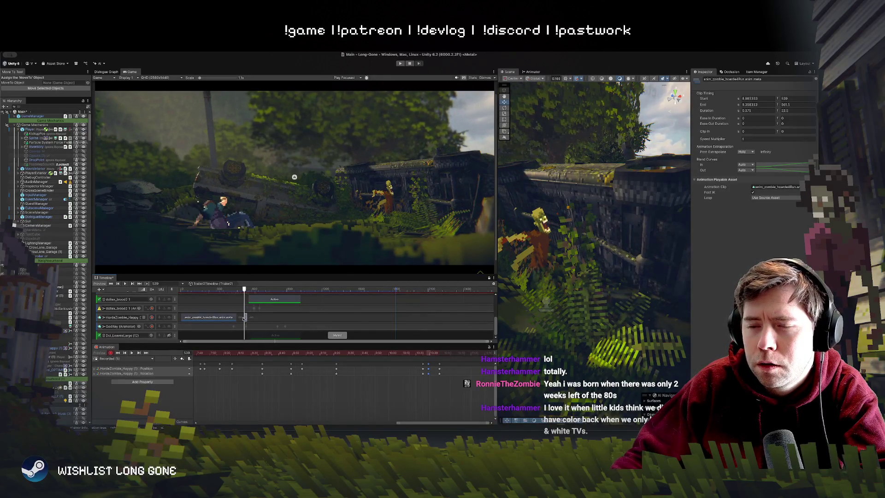
pyautogui.scroll(10, 279, 294)
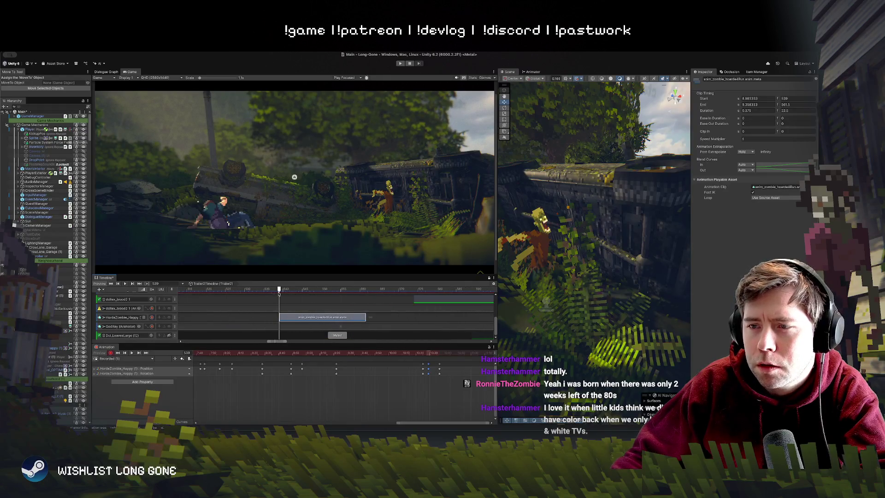
pyautogui.moveTo(279, 289)
pyautogui.mouseDown()
pyautogui.moveTo(389, 287)
pyautogui.moveTo(312, 290)
pyautogui.moveTo(302, 295)
pyautogui.moveTo(322, 296)
pyautogui.moveTo(311, 295)
pyautogui.moveTo(308, 317)
pyautogui.moveTo(318, 317)
pyautogui.moveTo(306, 290)
pyautogui.moveTo(384, 291)
pyautogui.moveTo(429, 314)
pyautogui.moveTo(468, 314)
pyautogui.moveTo(258, 321)
pyautogui.mouseUp()
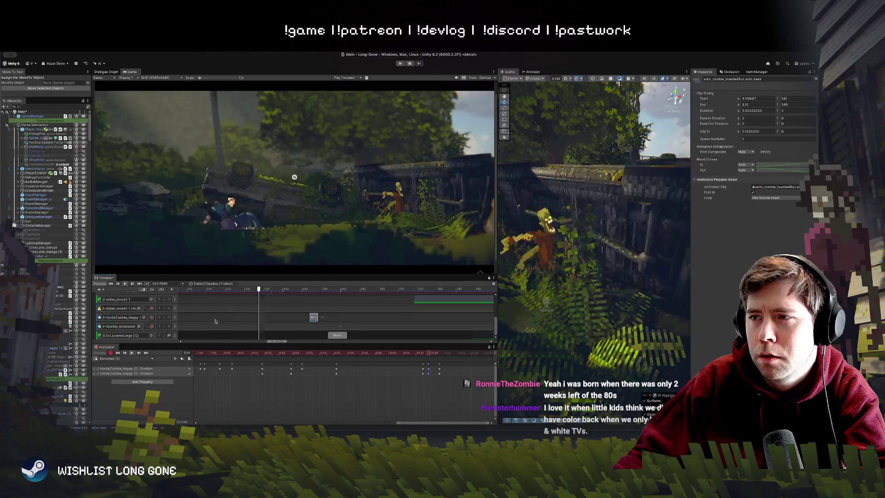
pyautogui.press('space')
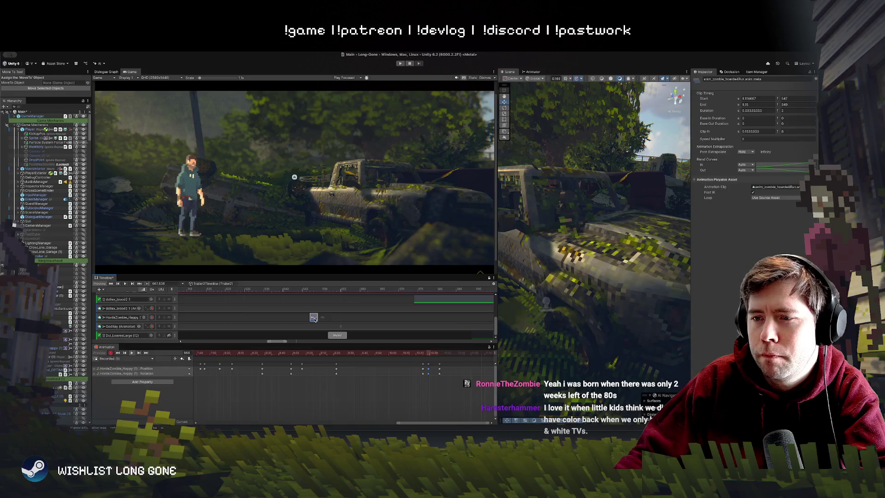
# Stretch the zombie clip so it ends at frame 558, then replay it
pyautogui.click(325, 290)
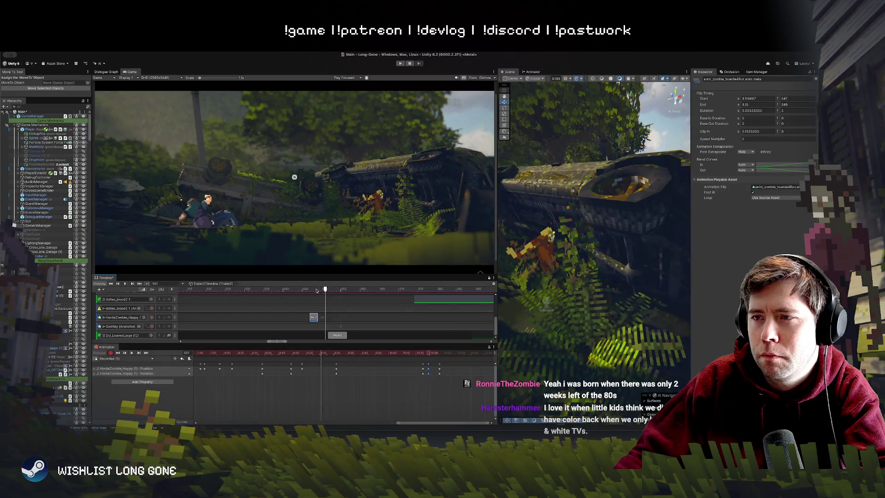
pyautogui.press('.')
pyautogui.press('.')
pyautogui.press('.')
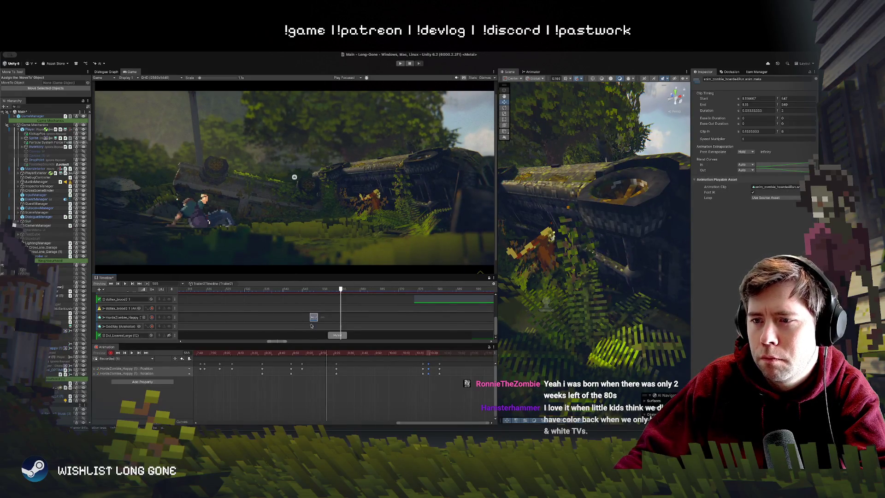
pyautogui.moveTo(316, 318)
pyautogui.mouseDown()
pyautogui.moveTo(345, 315)
pyautogui.moveTo(318, 290)
pyautogui.moveTo(382, 290)
pyautogui.mouseUp()
pyautogui.press('space')
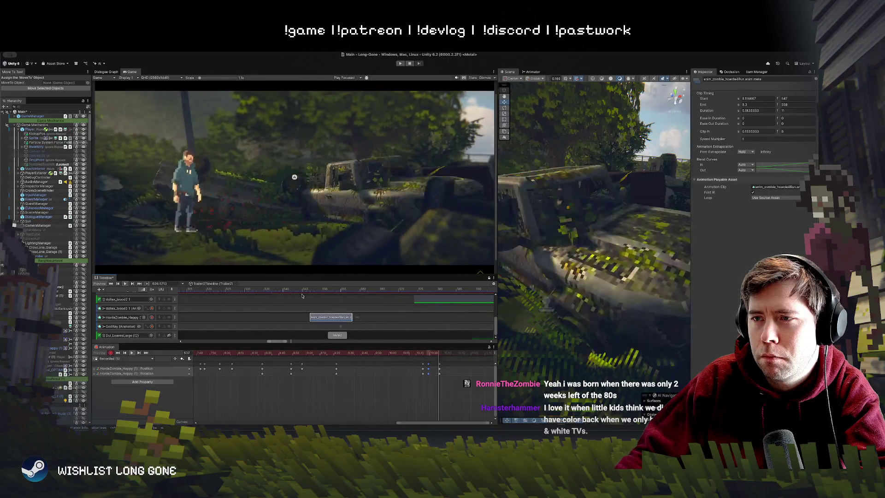
pyautogui.click(240, 290)
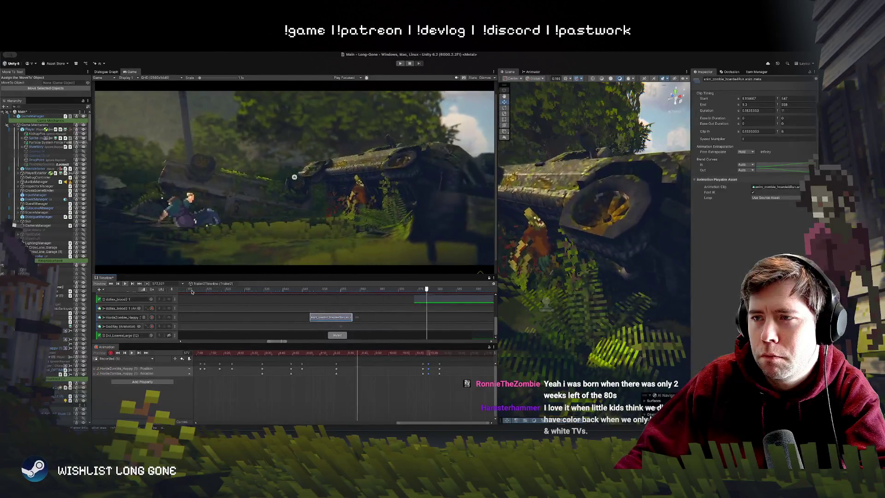
# Slide the zombie clip earlier so it starts at frame 531
pyautogui.moveTo(331, 317); pyautogui.dragTo(293, 317)
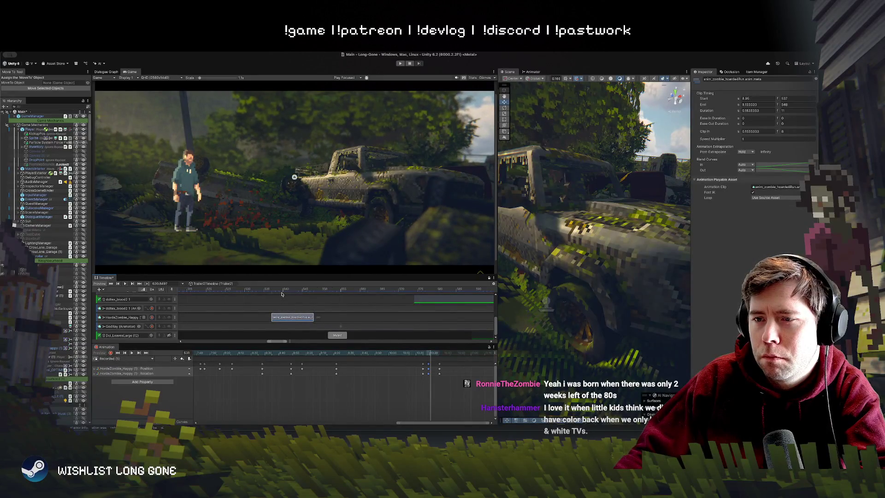
pyautogui.click(240, 291)
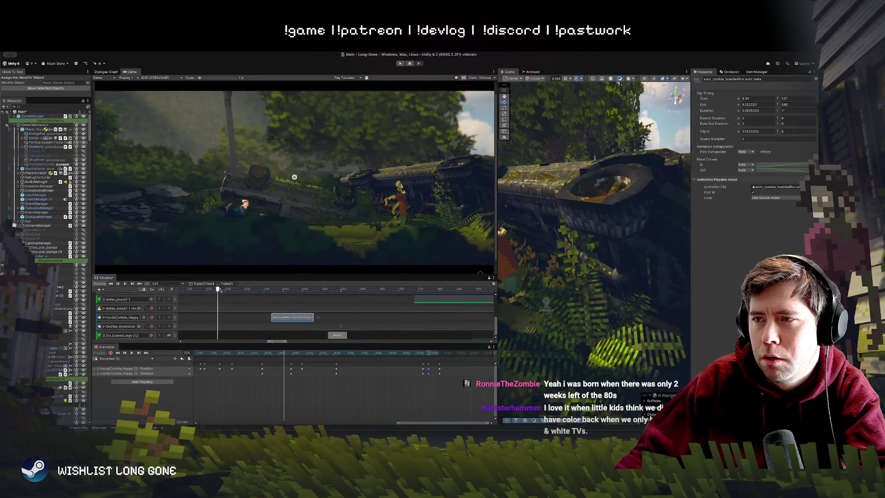
pyautogui.click(237, 289)
pyautogui.moveTo(237, 289); pyautogui.dragTo(248, 290)
pyautogui.moveTo(299, 316); pyautogui.dragTo(276, 317)
# Scrub back and forth through the truck flip frames around 533 to check the clip
pyautogui.moveTo(249, 291); pyautogui.dragTo(459, 289)
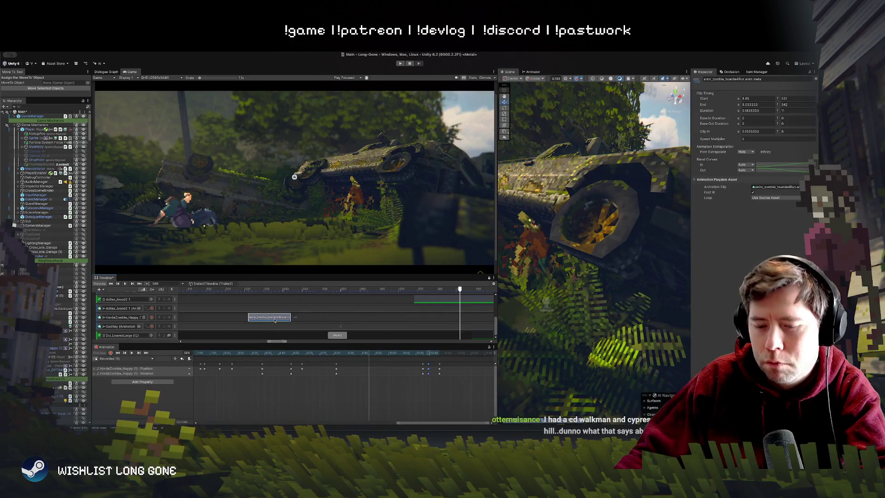
pyautogui.scroll(-3, 346, 326)
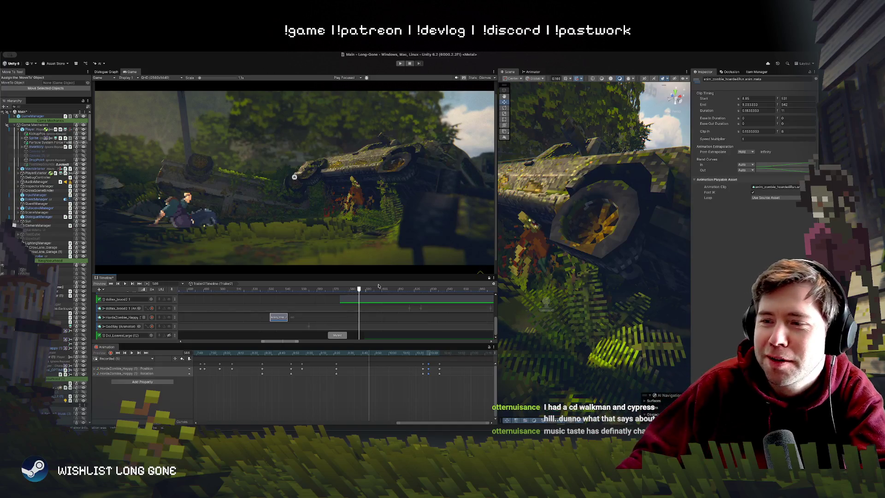
pyautogui.moveTo(347, 294)
pyautogui.mouseDown()
pyautogui.moveTo(276, 296)
pyautogui.moveTo(405, 298)
pyautogui.moveTo(233, 295)
pyautogui.moveTo(318, 297)
pyautogui.mouseUp()
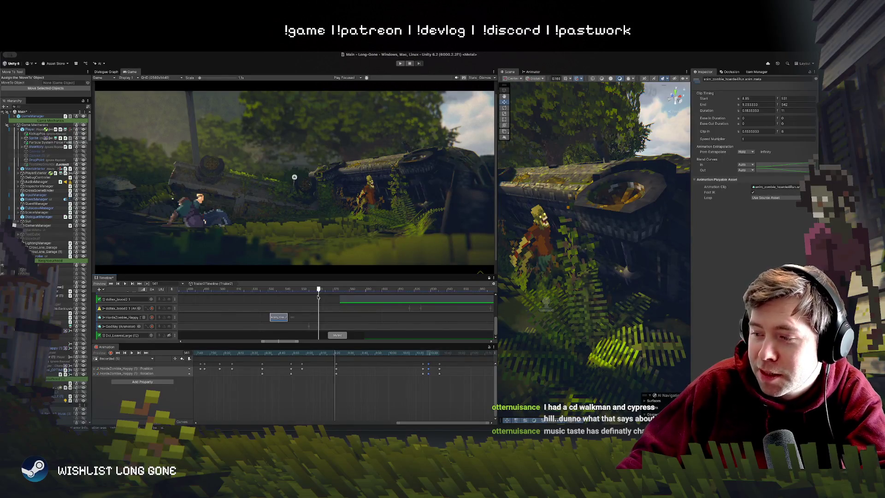
pyautogui.moveTo(318, 290)
pyautogui.mouseDown()
pyautogui.moveTo(351, 295)
pyautogui.moveTo(264, 295)
pyautogui.moveTo(368, 296)
pyautogui.mouseUp()
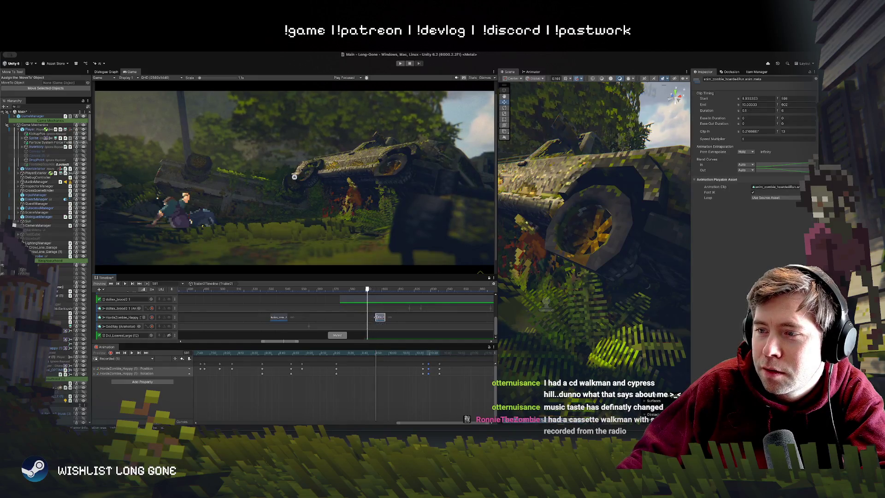
# Trim the second zombie clip to end three frames earlier, at frame 612
pyautogui.moveTo(371, 289)
pyautogui.mouseDown()
pyautogui.moveTo(400, 295)
pyautogui.moveTo(306, 288)
pyautogui.mouseUp()
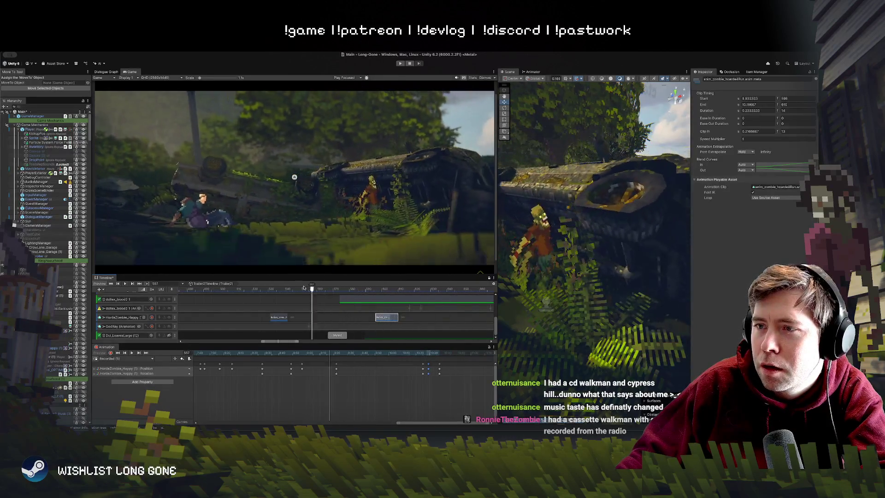
pyautogui.press('space')
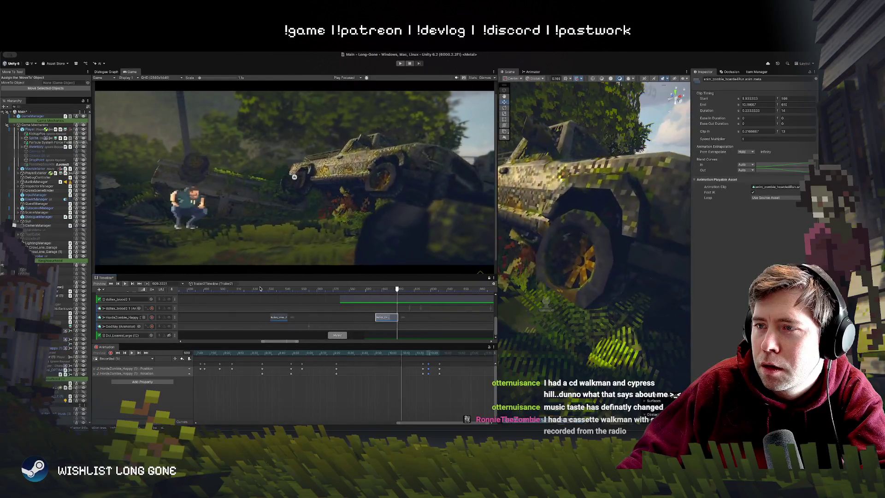
pyautogui.moveTo(397, 317)
pyautogui.mouseDown()
pyautogui.moveTo(365, 290)
pyautogui.moveTo(297, 290)
pyautogui.moveTo(401, 286)
pyautogui.mouseUp()
pyautogui.click(390, 291)
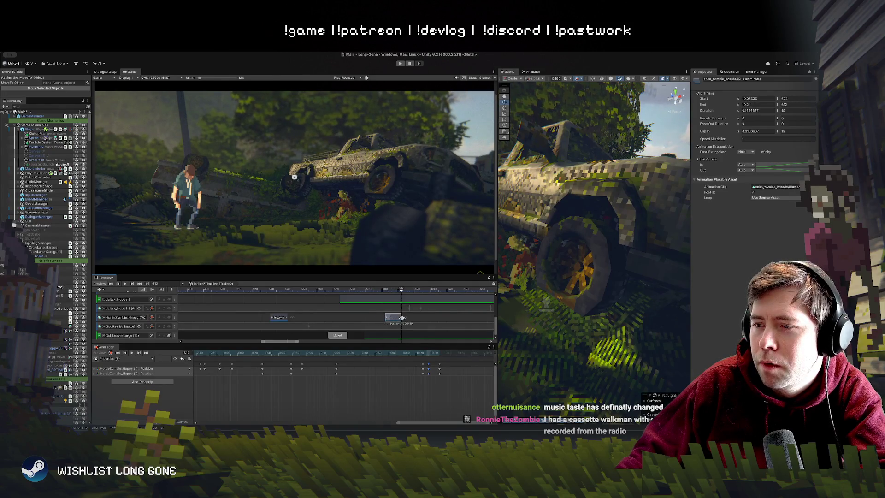
# Play and scrub the cutscene from frame 533 back to 426 to review the flip
pyautogui.moveTo(401, 289)
pyautogui.mouseDown()
pyautogui.moveTo(373, 289)
pyautogui.moveTo(429, 289)
pyautogui.moveTo(271, 295)
pyautogui.mouseUp()
pyautogui.press('space')
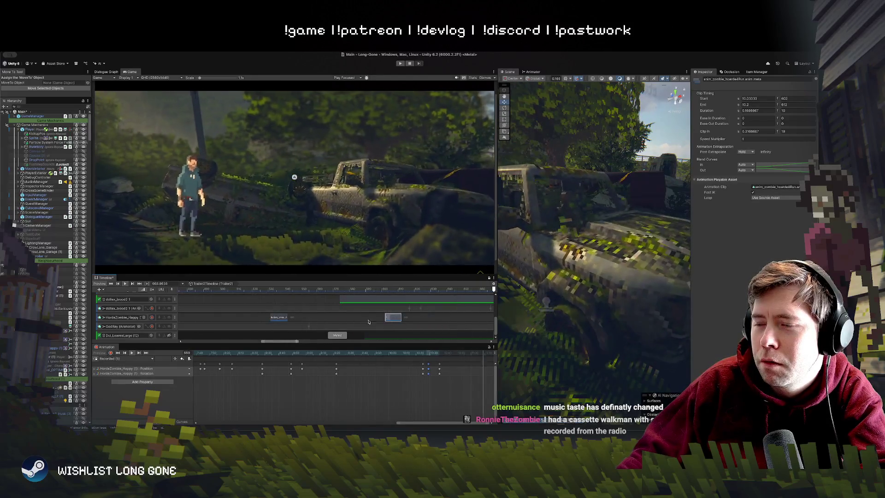
pyautogui.click(255, 290)
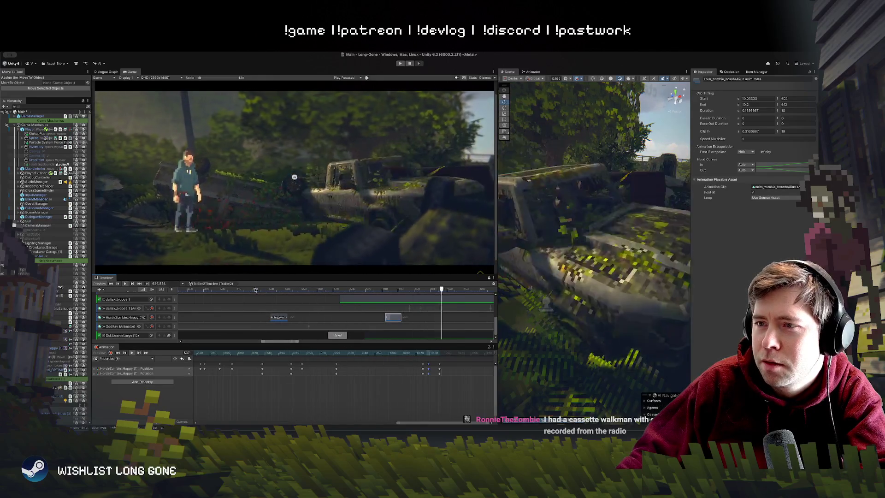
pyautogui.click(307, 291)
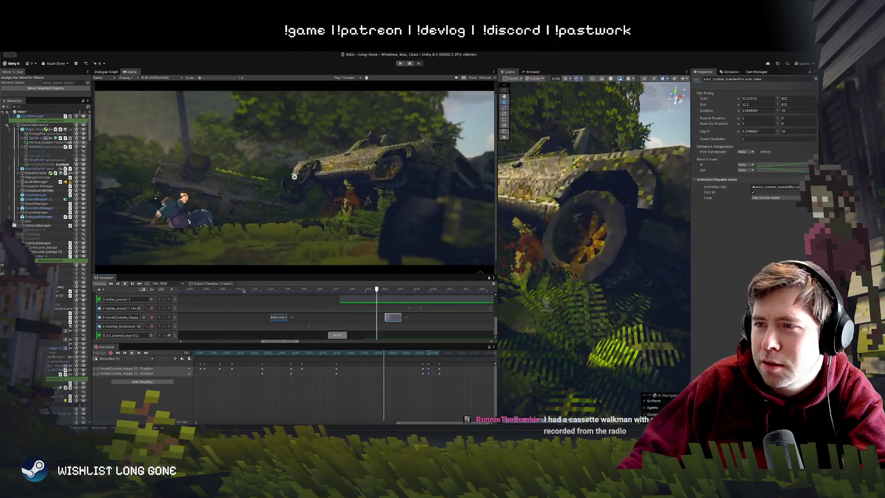
pyautogui.moveTo(347, 288); pyautogui.dragTo(100, 290)
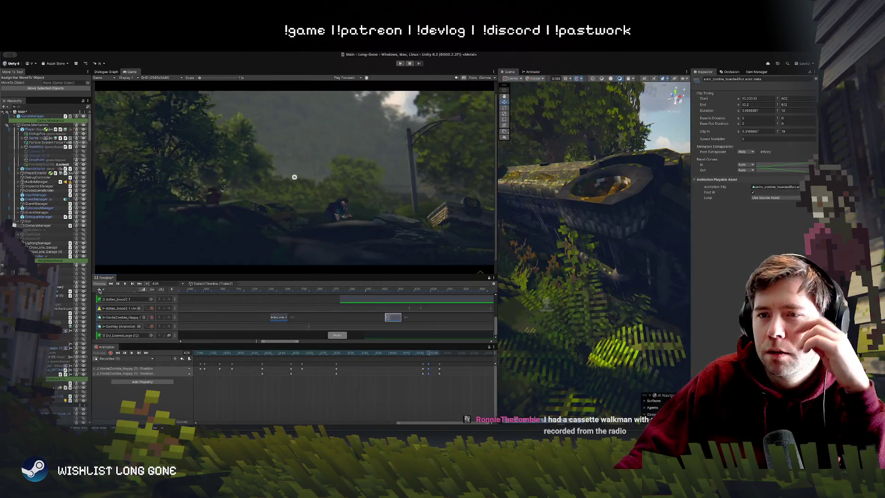
pyautogui.press('space')
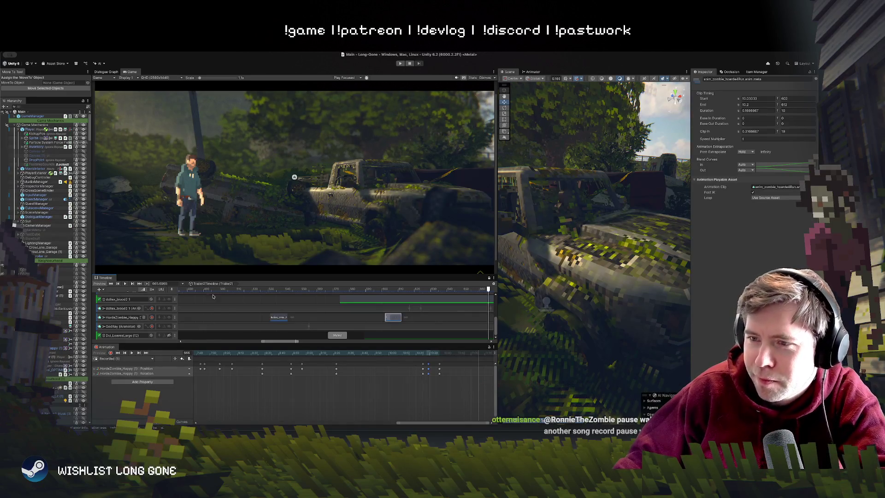
pyautogui.moveTo(461, 289)
pyautogui.mouseDown()
pyautogui.moveTo(249, 289)
pyautogui.moveTo(343, 289)
pyautogui.mouseUp()
pyautogui.press('space')
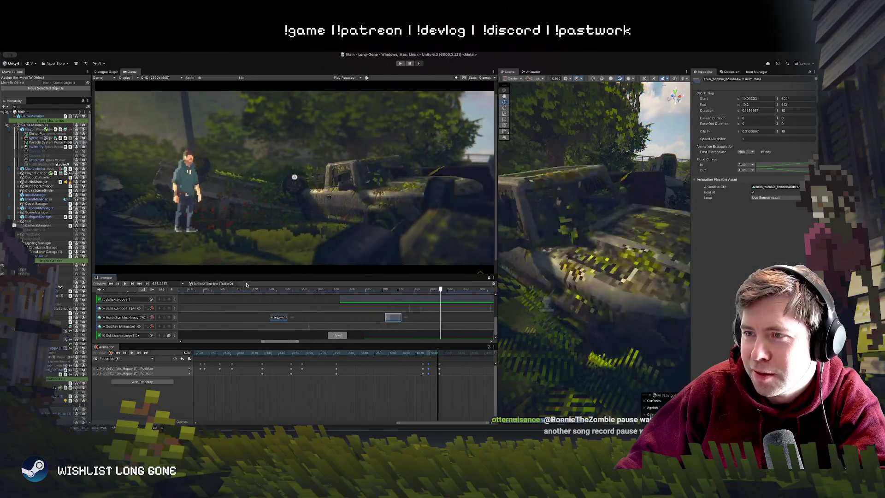
pyautogui.moveTo(440, 291); pyautogui.dragTo(333, 292)
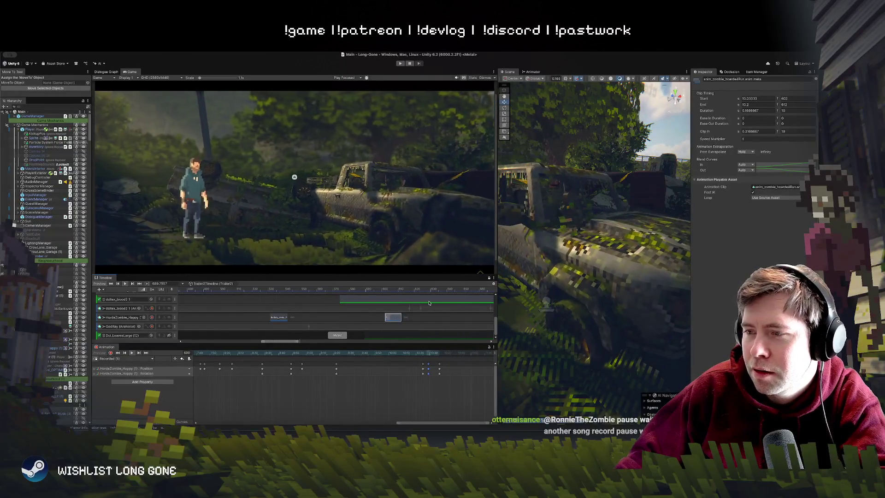
pyautogui.click(400, 292)
pyautogui.click(272, 290)
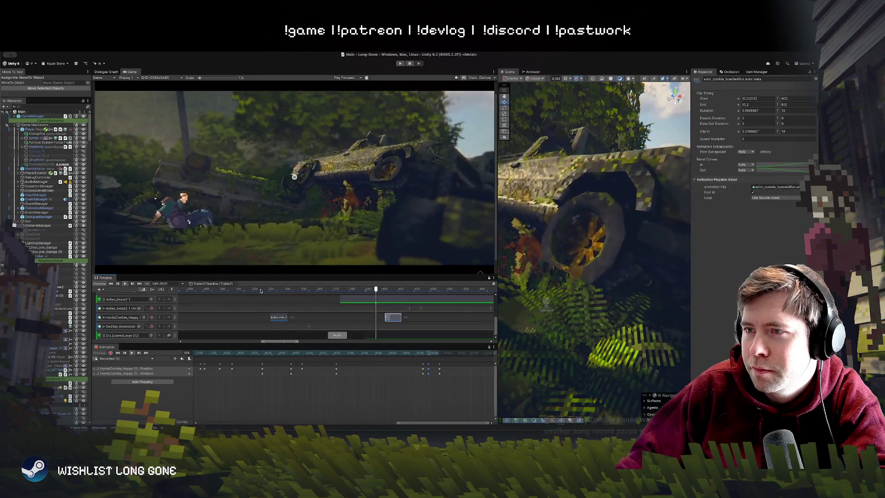
pyautogui.moveTo(420, 290)
pyautogui.mouseDown()
pyautogui.moveTo(239, 290)
pyautogui.moveTo(314, 291)
pyautogui.moveTo(268, 292)
pyautogui.moveTo(286, 317)
pyautogui.moveTo(271, 316)
pyautogui.moveTo(259, 291)
pyautogui.moveTo(246, 289)
pyautogui.moveTo(325, 290)
pyautogui.mouseUp()
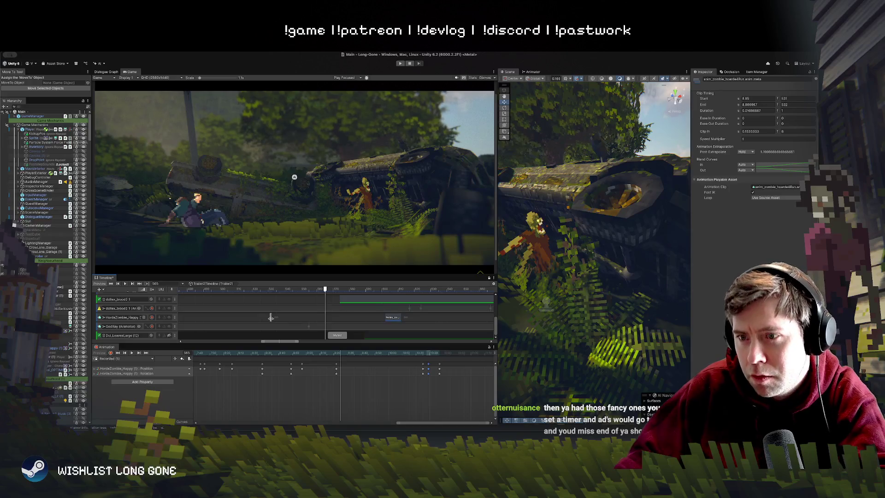
# Move the zombie clip to start at frame 562 and end at frame 567
pyautogui.click(321, 290)
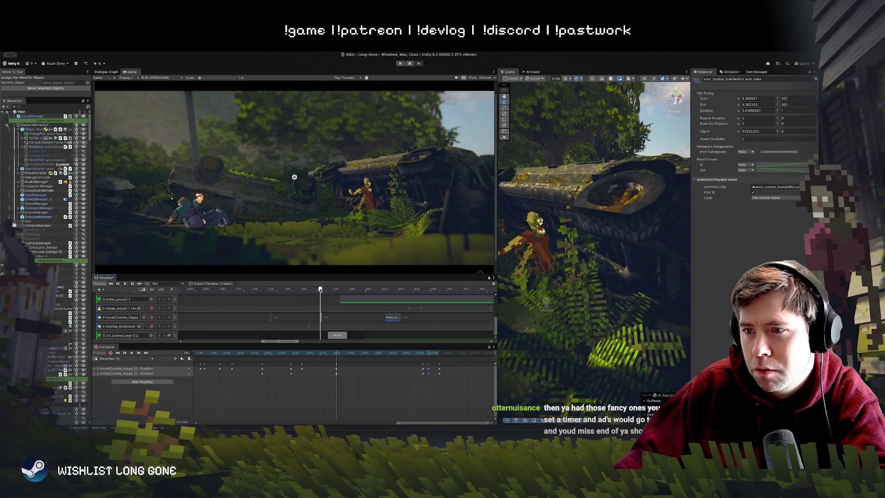
pyautogui.scroll(5, 319, 317)
pyautogui.moveTo(270, 317); pyautogui.dragTo(357, 317)
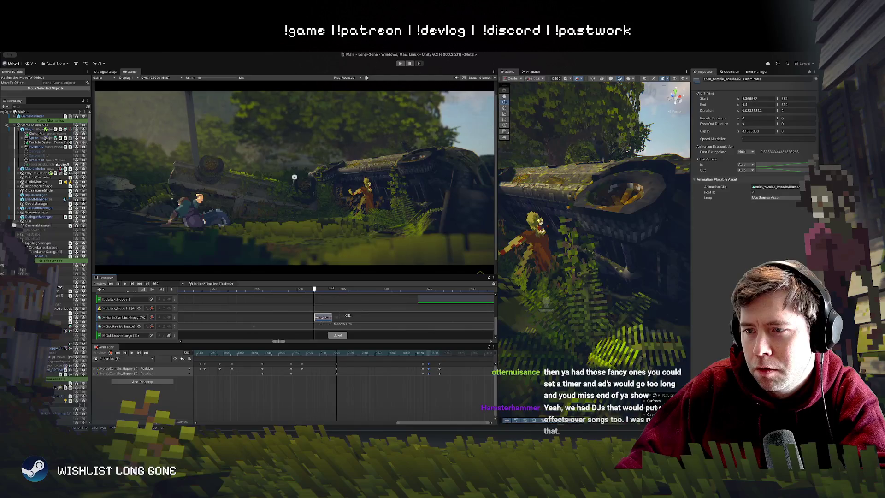
pyautogui.click(331, 290)
# Play the cutscene from frames 573 and 421 to check the zombie clip
pyautogui.moveTo(331, 289); pyautogui.dragTo(409, 290)
pyautogui.press('space')
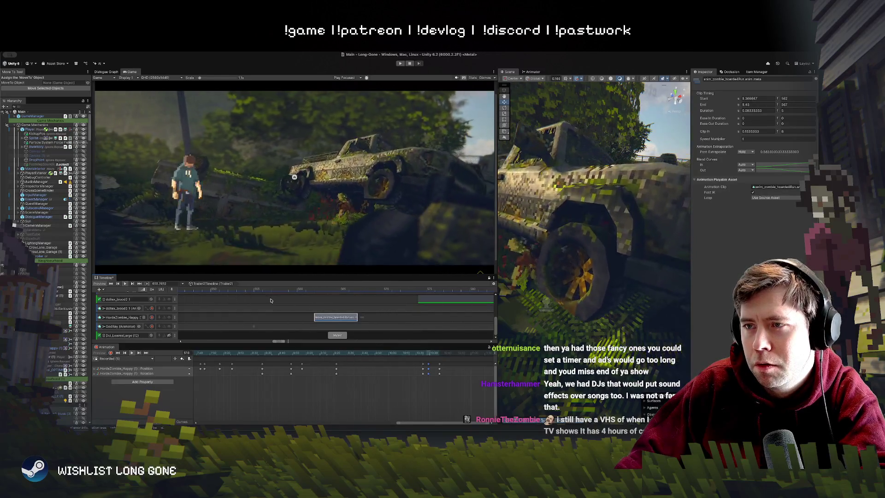
pyautogui.press('space')
pyautogui.scroll(-4, 301, 329)
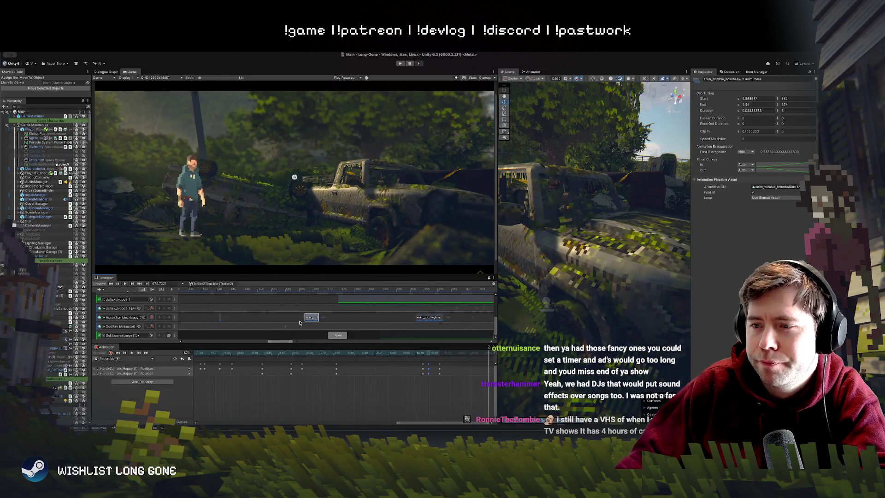
pyautogui.click(338, 290)
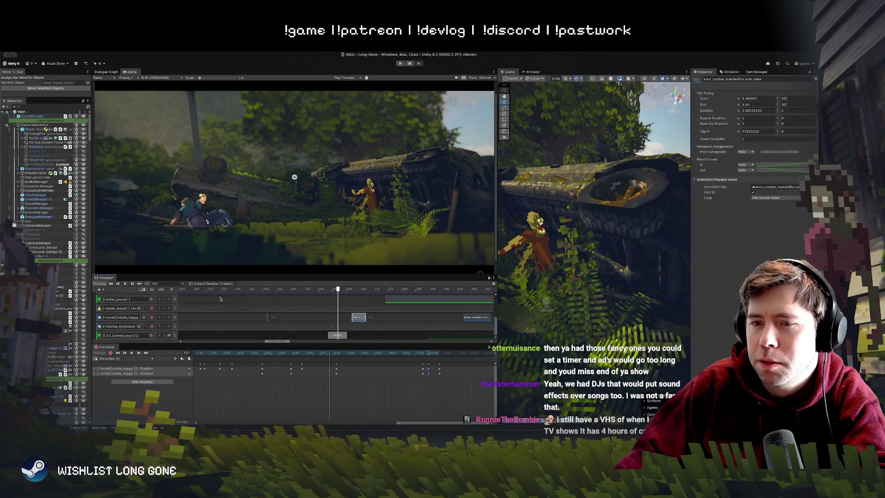
pyautogui.scroll(-4, 277, 318)
pyautogui.click(235, 290)
pyautogui.press('space')
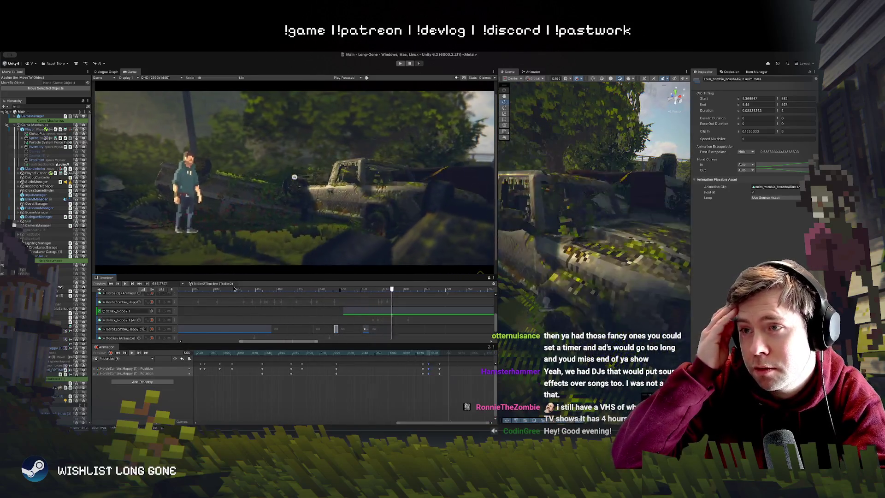
pyautogui.press('space')
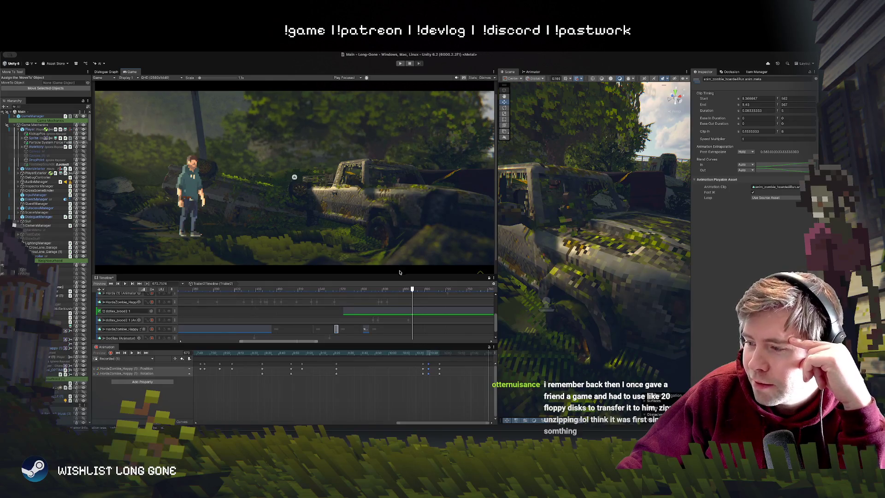
# Scrub through the truck flip frames, then enlarge the Timeline to show more tracks
pyautogui.moveTo(400, 277); pyautogui.dragTo(401, 281)
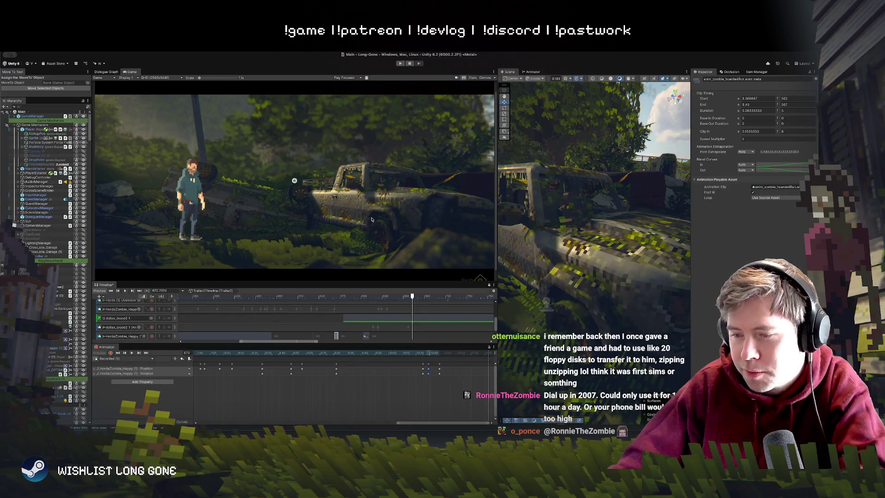
pyautogui.moveTo(408, 296); pyautogui.dragTo(279, 295)
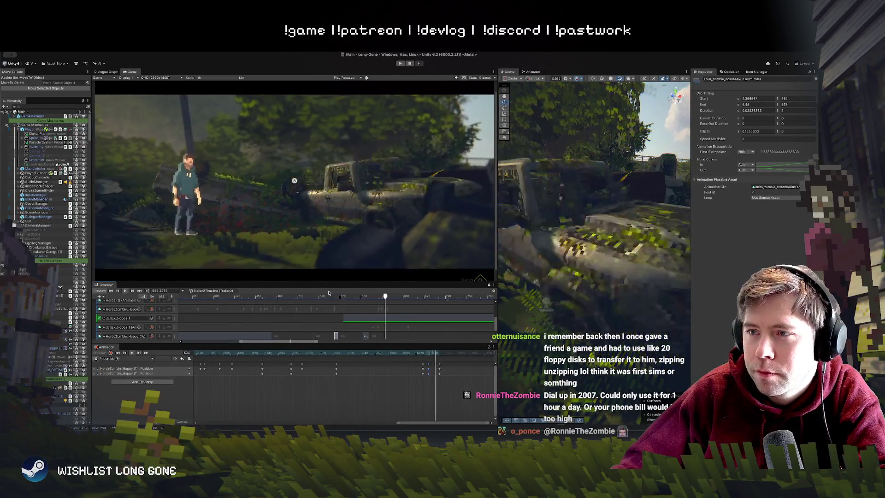
pyautogui.click(399, 296)
pyautogui.moveTo(399, 296); pyautogui.dragTo(335, 296)
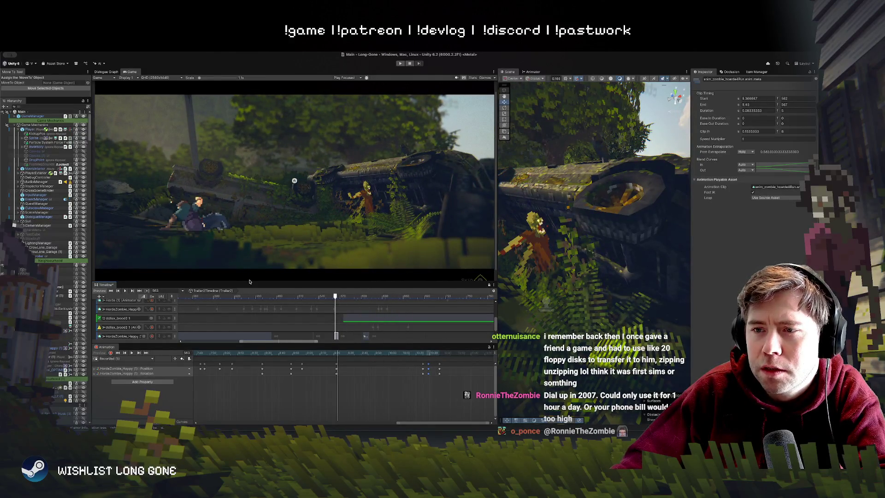
pyautogui.moveTo(249, 282); pyautogui.dragTo(231, 239)
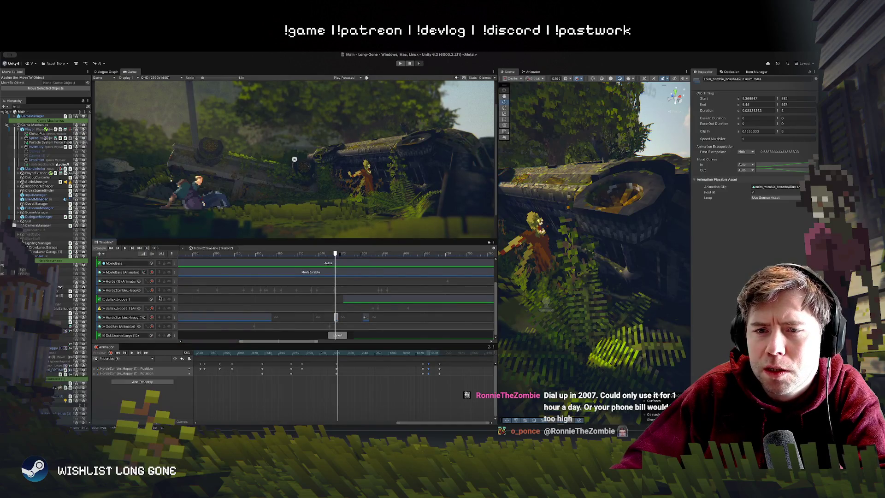
# Make the blood decal's activation clip start at the frame where the truck sits upright
pyautogui.scroll(2, 160, 298)
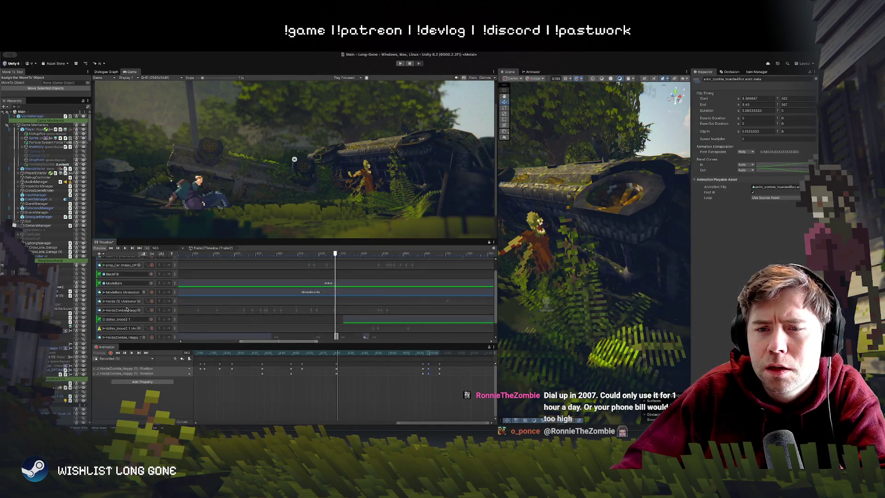
pyautogui.click(121, 319)
pyautogui.click(336, 254)
pyautogui.moveTo(336, 255); pyautogui.dragTo(384, 261)
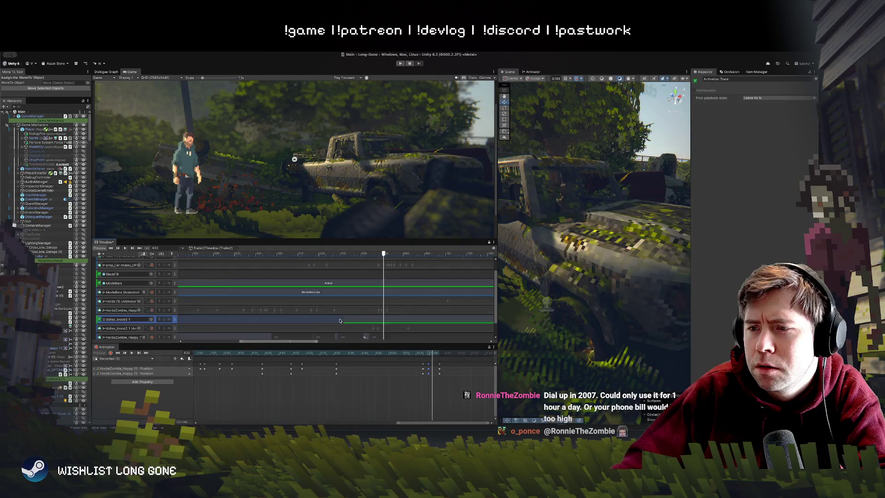
pyautogui.moveTo(343, 321); pyautogui.dragTo(384, 321)
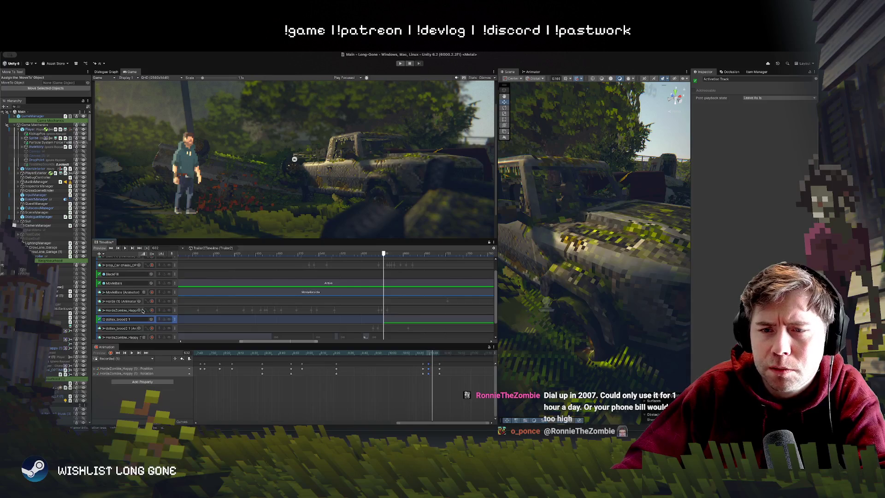
# Shift the blood sprite's position keyframes later and scrub through the truck flip
pyautogui.click(387, 328)
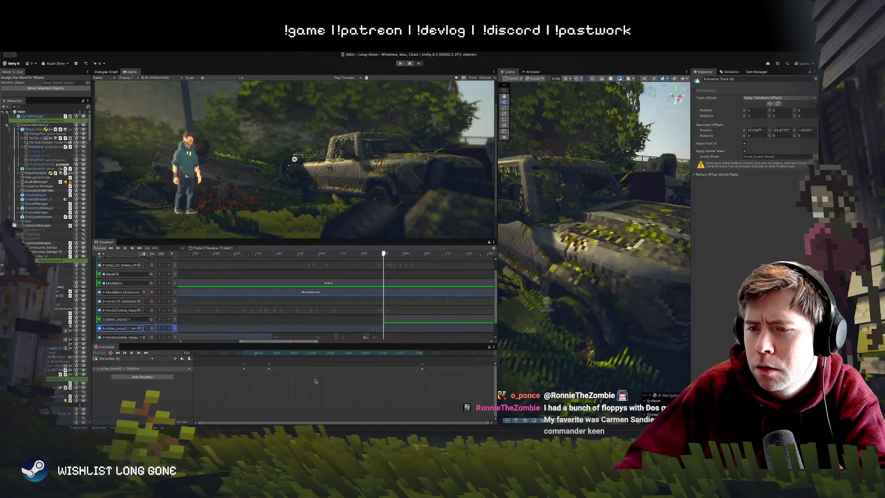
pyautogui.moveTo(338, 370); pyautogui.dragTo(364, 370)
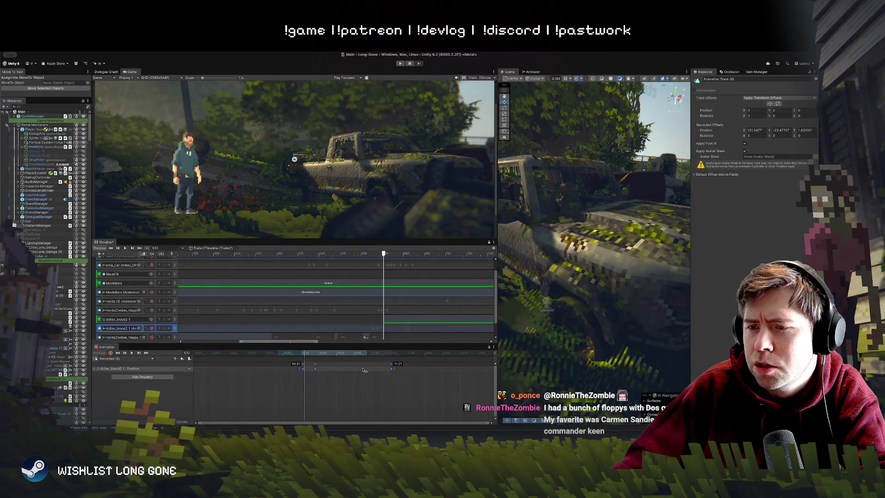
pyautogui.click(298, 355)
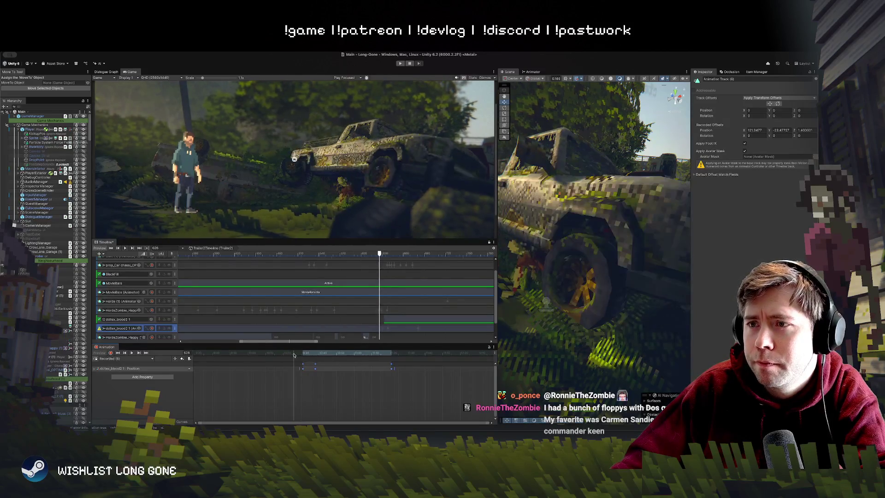
pyautogui.moveTo(298, 355)
pyautogui.mouseDown()
pyautogui.moveTo(347, 354)
pyautogui.moveTo(261, 354)
pyautogui.moveTo(352, 354)
pyautogui.mouseUp()
# Play the cutscene preview twice to check the blood timing against the flip
pyautogui.press('space')
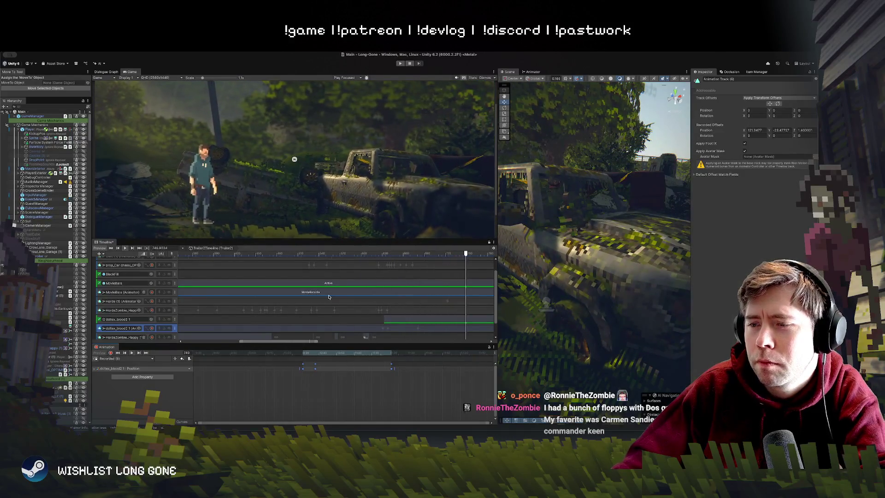
pyautogui.moveTo(321, 353)
pyautogui.mouseDown()
pyautogui.moveTo(219, 353)
pyautogui.moveTo(269, 347)
pyautogui.mouseUp()
pyautogui.moveTo(337, 354); pyautogui.dragTo(195, 349)
pyautogui.press('space')
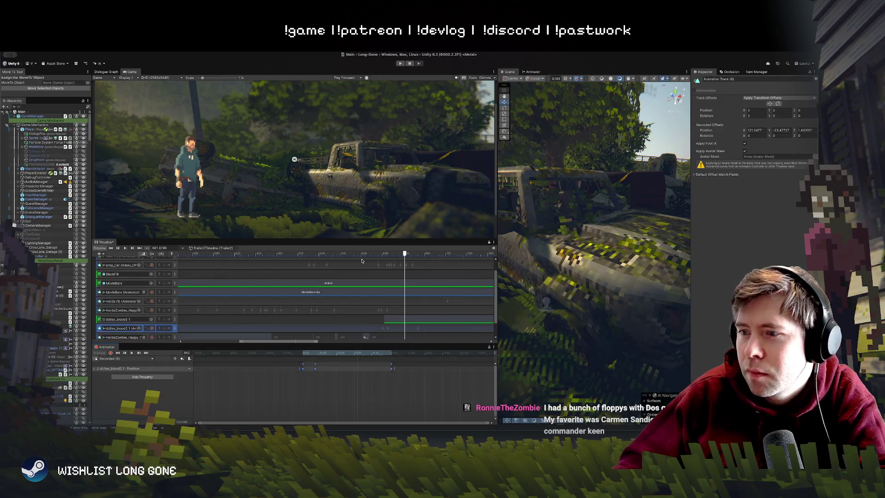
pyautogui.click(288, 353)
# Scrub and play the cutscene to review the truck flip timing
pyautogui.moveTo(288, 353)
pyautogui.mouseDown()
pyautogui.moveTo(390, 354)
pyautogui.moveTo(276, 354)
pyautogui.mouseUp()
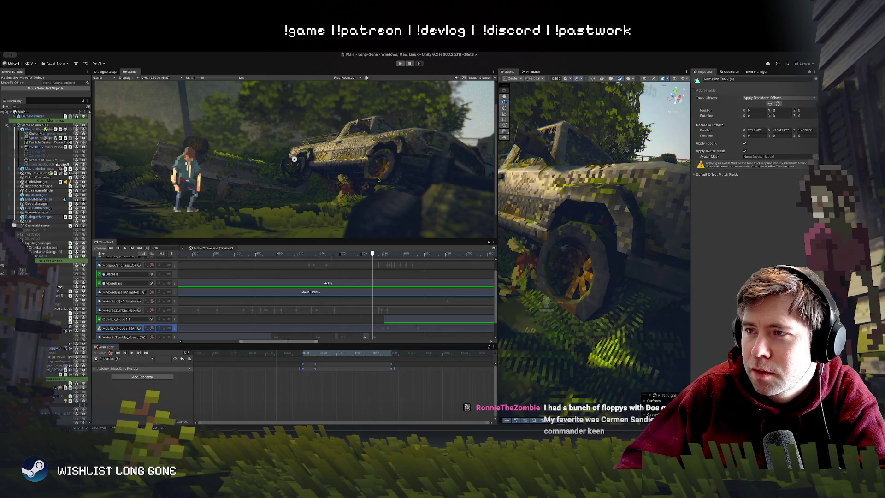
pyautogui.press('space')
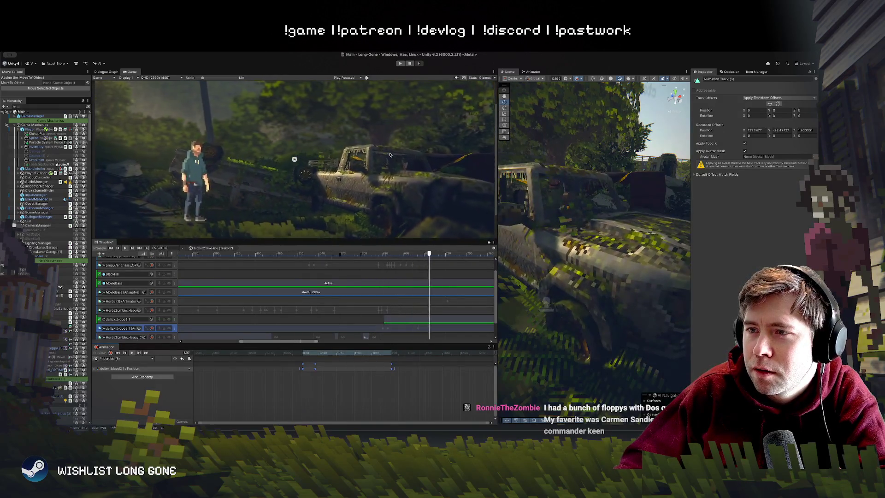
pyautogui.moveTo(460, 253); pyautogui.dragTo(318, 253)
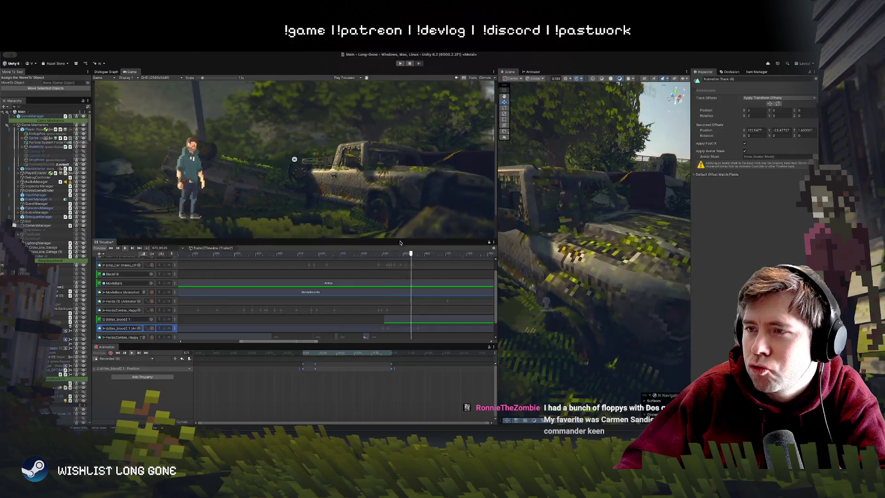
pyautogui.moveTo(412, 254)
pyautogui.mouseDown()
pyautogui.moveTo(251, 254)
pyautogui.moveTo(244, 266)
pyautogui.mouseUp()
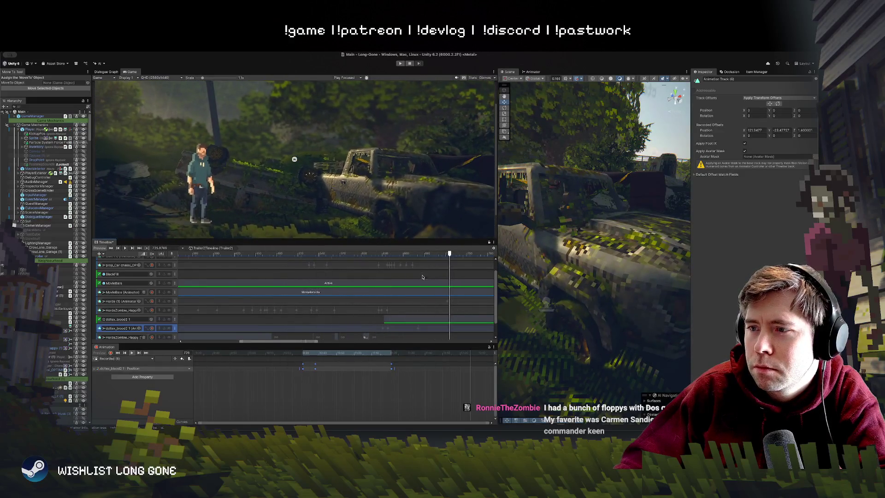
pyautogui.click(337, 256)
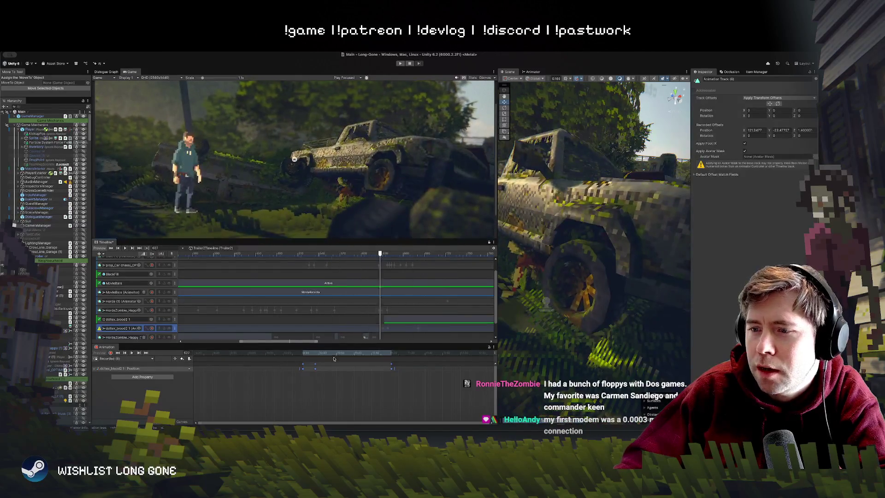
pyautogui.scroll(-2, 330, 353)
# At the last blood position key, select the blood sprite and frame it in the Scene view
pyautogui.click(367, 353)
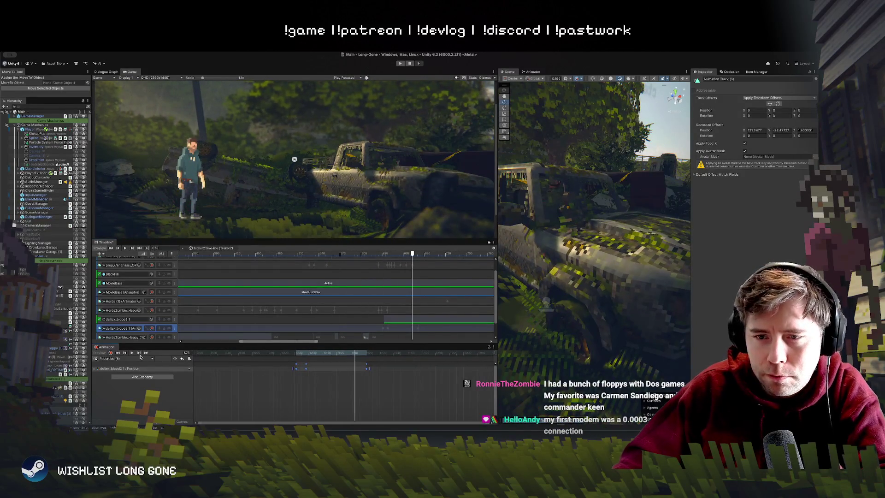
pyautogui.press('f')
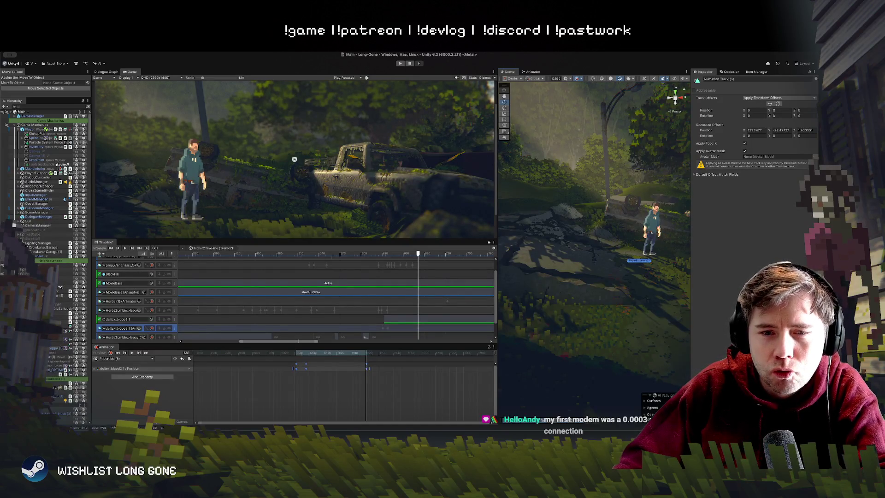
pyautogui.doubleClick(120, 329)
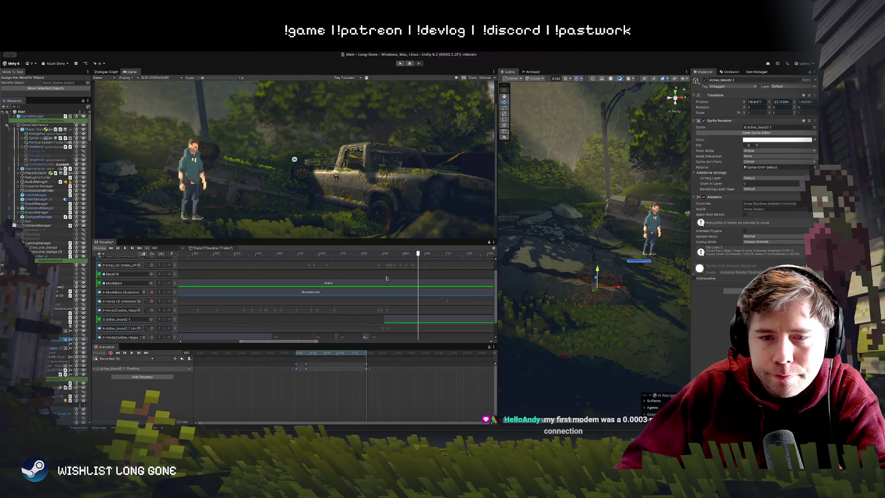
pyautogui.press('f')
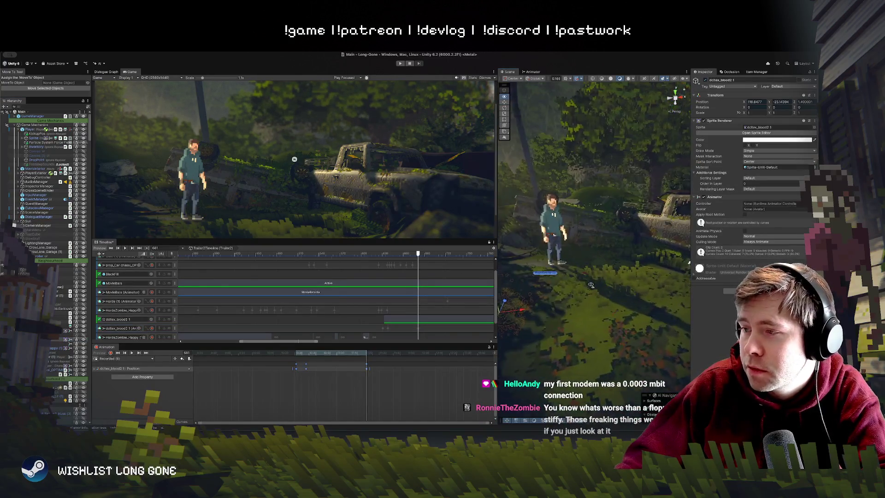
pyautogui.click(308, 353)
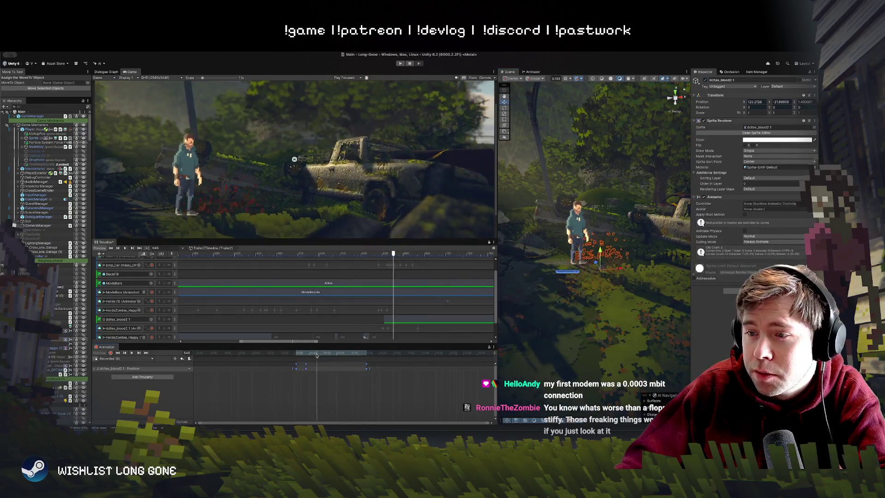
# Delete the blood sprite's extra position keys, move it down-left beside the player, and arm recording
pyautogui.moveTo(308, 354); pyautogui.dragTo(324, 354)
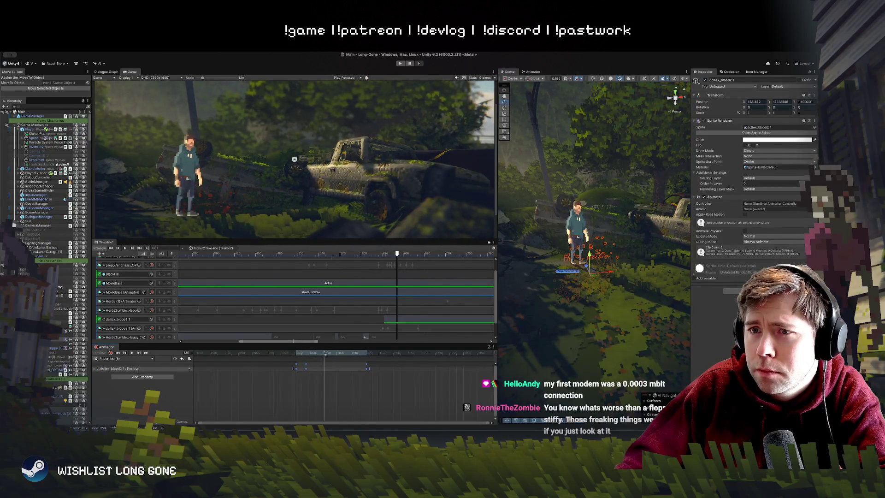
pyautogui.moveTo(372, 378)
pyautogui.mouseDown()
pyautogui.moveTo(362, 362)
pyautogui.moveTo(295, 355)
pyautogui.moveTo(321, 359)
pyautogui.mouseUp()
pyautogui.press('Delete')
pyautogui.moveTo(637, 251); pyautogui.dragTo(595, 287)
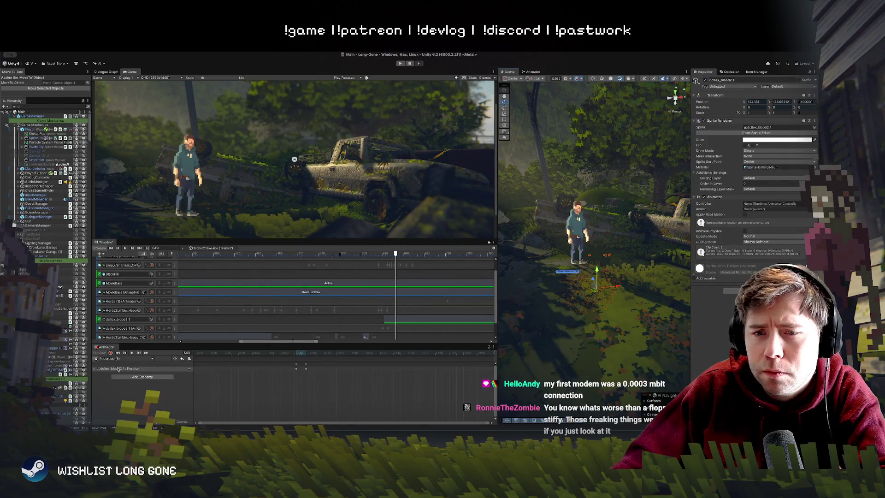
pyautogui.click(111, 353)
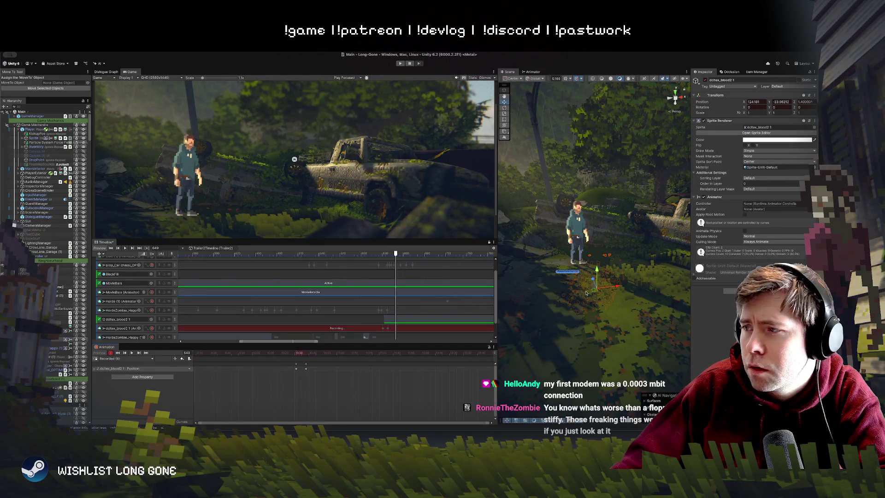
# Record a slight position nudge for the blood sprite, then replay the truck flip from progressively earlier frames
pyautogui.moveTo(594, 288); pyautogui.dragTo(592, 292)
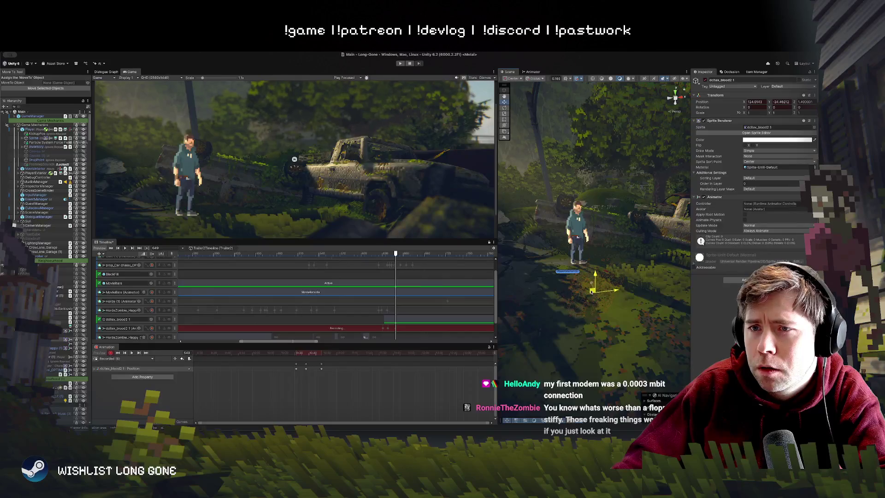
pyautogui.moveTo(317, 359); pyautogui.dragTo(281, 353)
pyautogui.press('space')
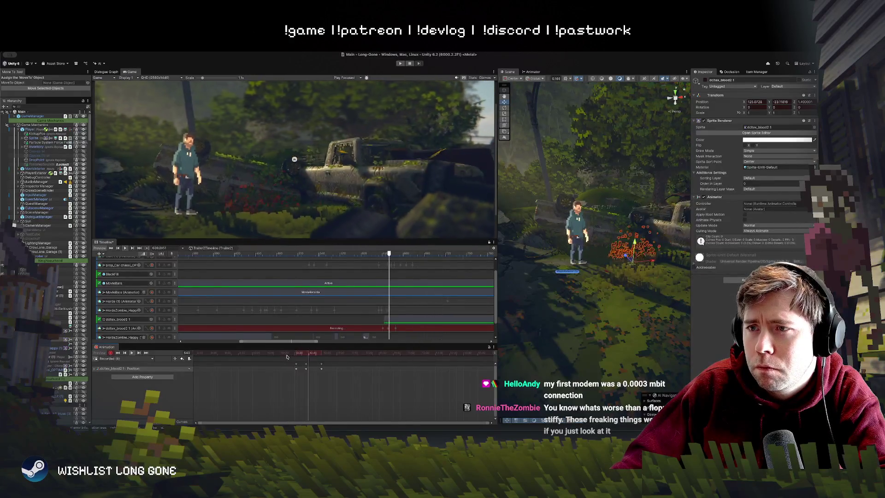
pyautogui.click(292, 354)
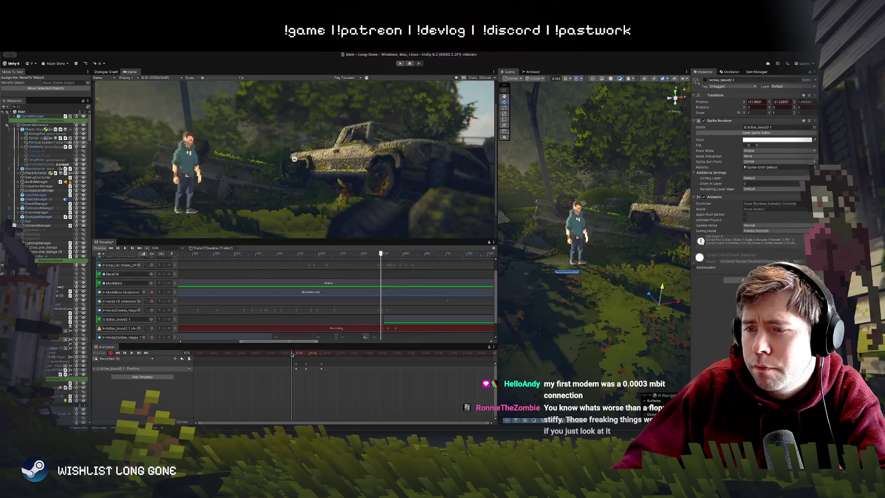
pyautogui.click(284, 352)
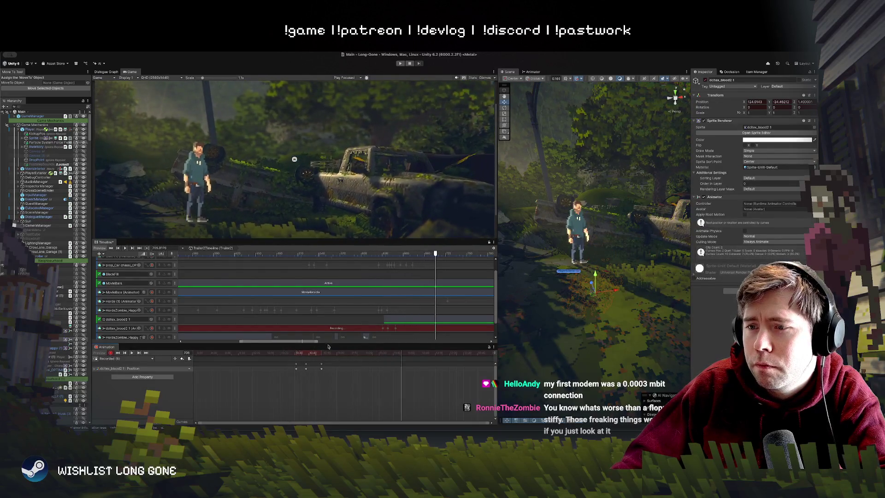
pyautogui.click(276, 353)
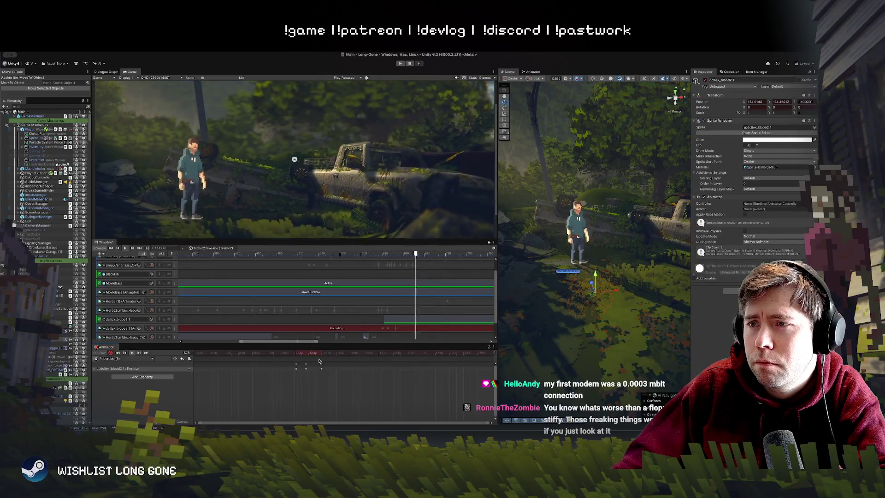
pyautogui.click(241, 353)
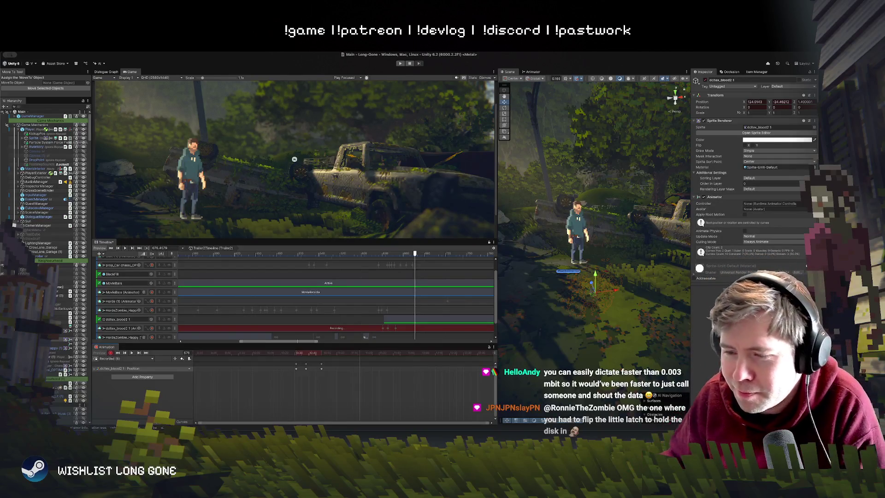
# Rewind the cutscene to an earlier shot and play it through, restarting once from there
pyautogui.moveTo(397, 255); pyautogui.dragTo(201, 255)
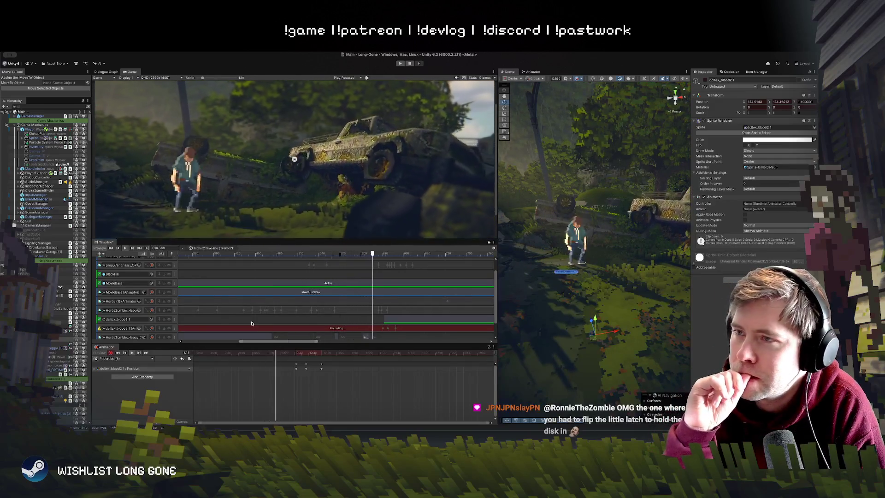
pyautogui.press('space')
pyautogui.click(203, 254)
pyautogui.press('space')
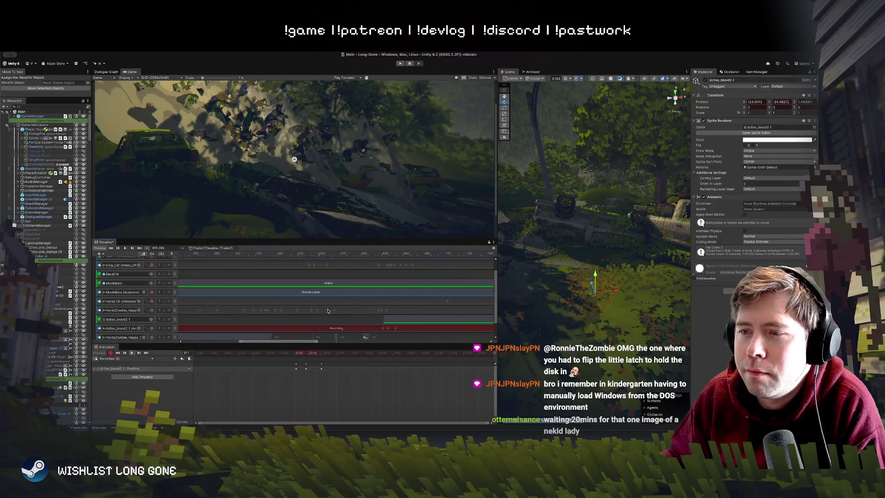
# Zoom the Timeline out and scrub the cutscene from an earlier frame forward to frame 843
pyautogui.scroll(-5, 327, 310)
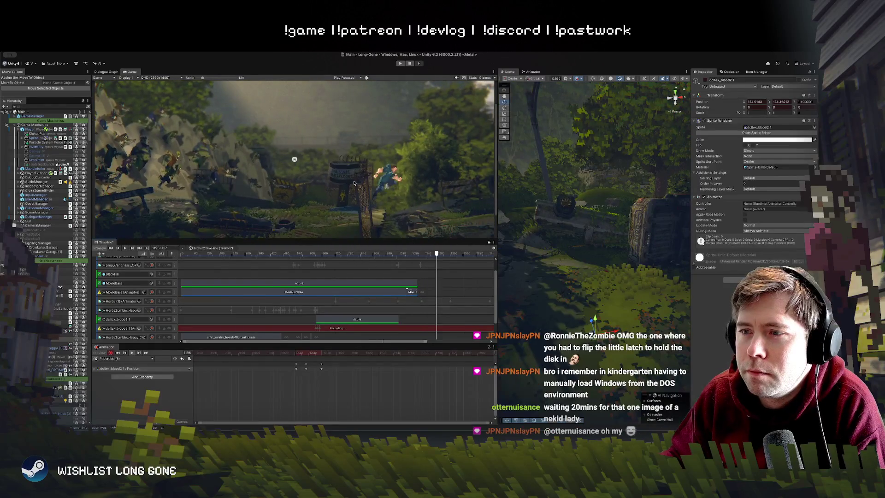
pyautogui.hscroll(5, 246, 296)
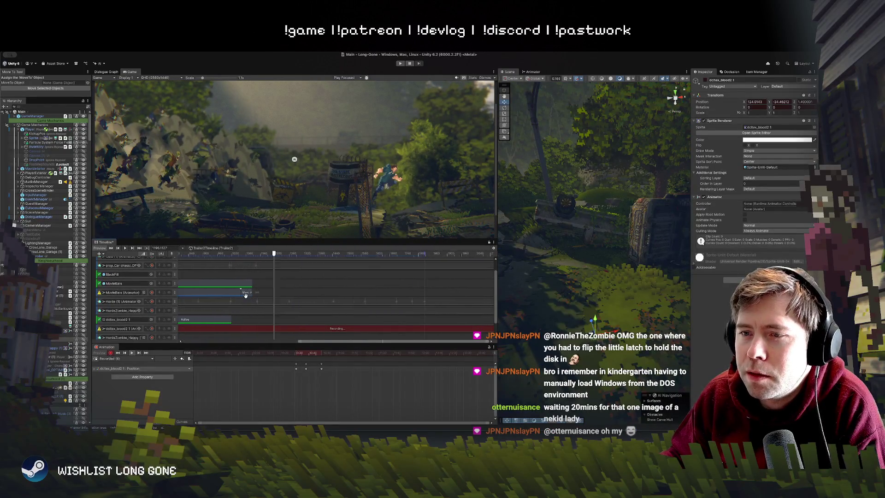
pyautogui.hscroll(-5, 246, 295)
pyautogui.click(229, 254)
pyautogui.moveTo(229, 254); pyautogui.dragTo(347, 261)
# Zoom the Game view in and out to inspect the player running past the truck
pyautogui.scroll(-2, 430, 216)
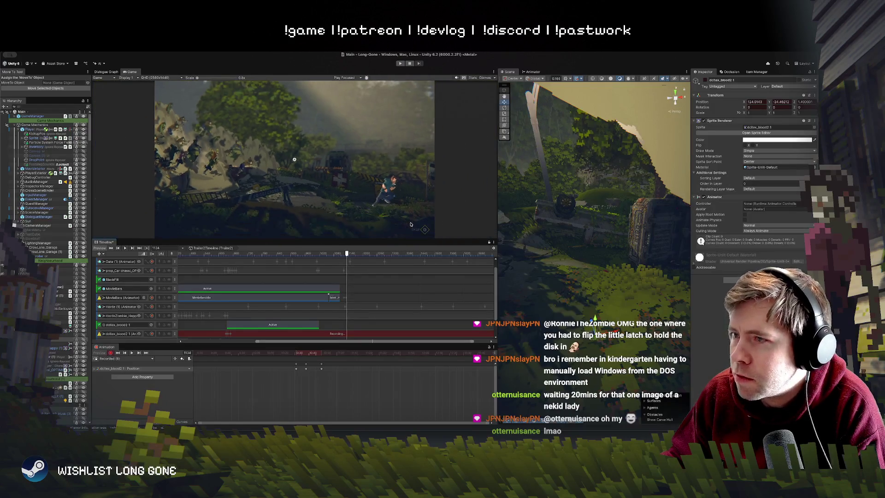
pyautogui.scroll(5, 335, 193)
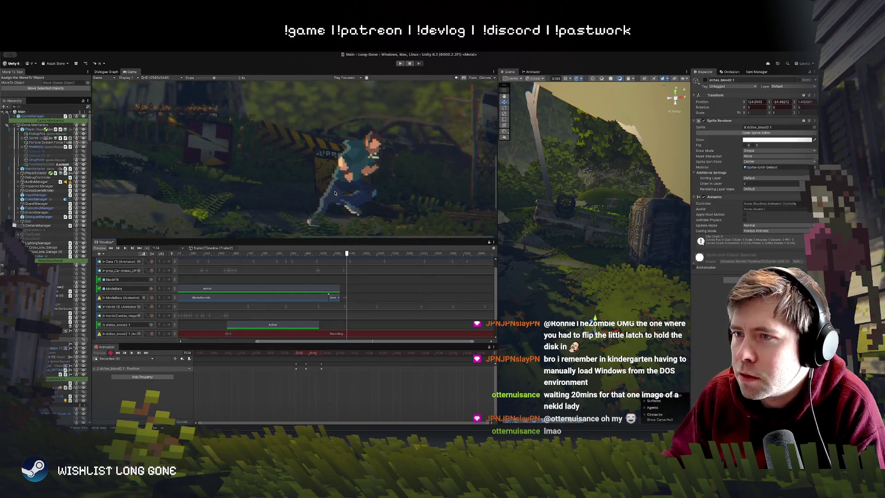
pyautogui.scroll(4, 335, 193)
pyautogui.scroll(-3, 306, 193)
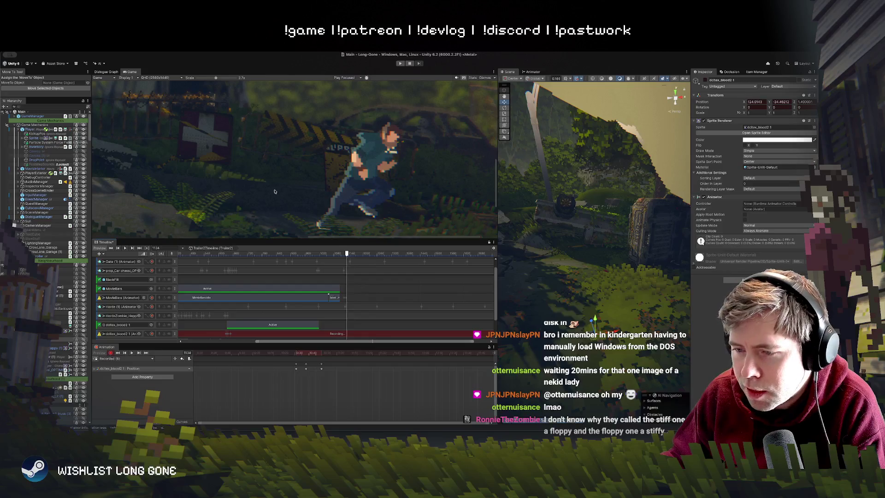
pyautogui.scroll(-10, 272, 208)
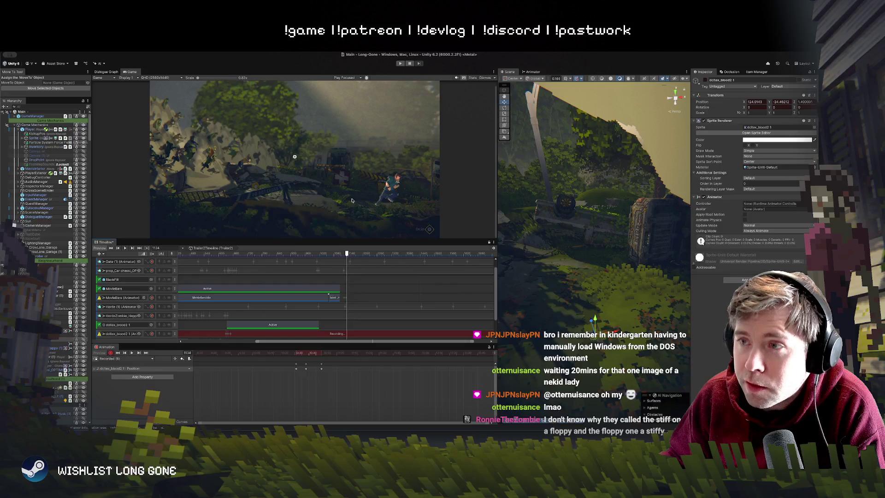
pyautogui.scroll(-1, 359, 210)
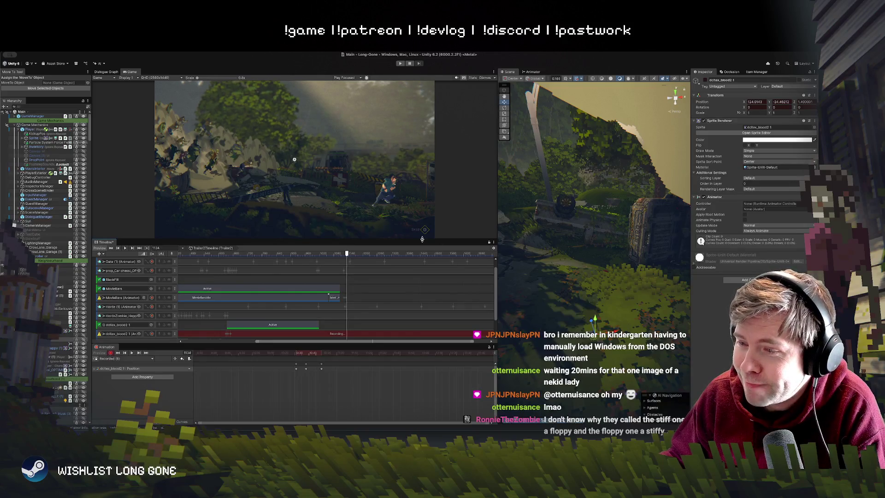
# Orbit the Scene view, rewind the Timeline to the player beside the car, and enlarge the Game preview
pyautogui.moveTo(595, 300)
pyautogui.mouseDown()
pyautogui.moveTo(674, 268)
pyautogui.moveTo(592, 359)
pyautogui.moveTo(541, 306)
pyautogui.moveTo(525, 305)
pyautogui.moveTo(598, 317)
pyautogui.moveTo(579, 316)
pyautogui.mouseUp()
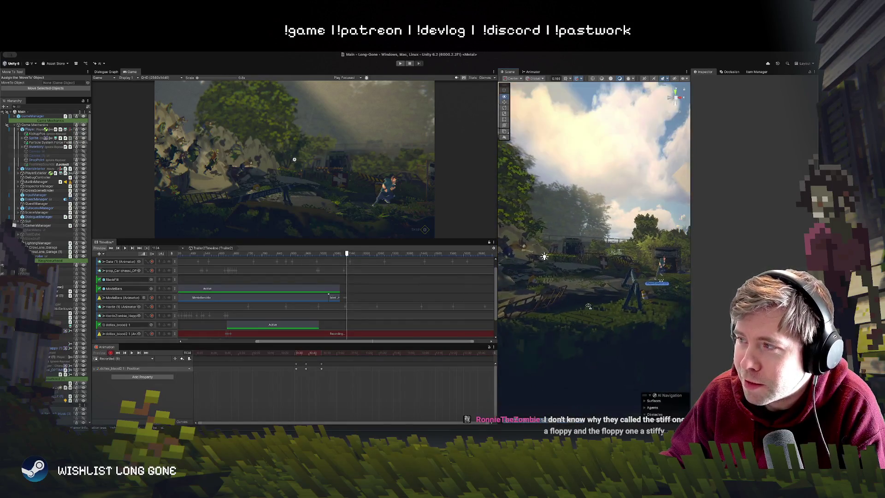
pyautogui.moveTo(588, 305); pyautogui.dragTo(588, 307)
pyautogui.moveTo(594, 231); pyautogui.dragTo(567, 237)
pyautogui.moveTo(335, 254)
pyautogui.mouseDown()
pyautogui.moveTo(262, 249)
pyautogui.moveTo(188, 261)
pyautogui.mouseUp()
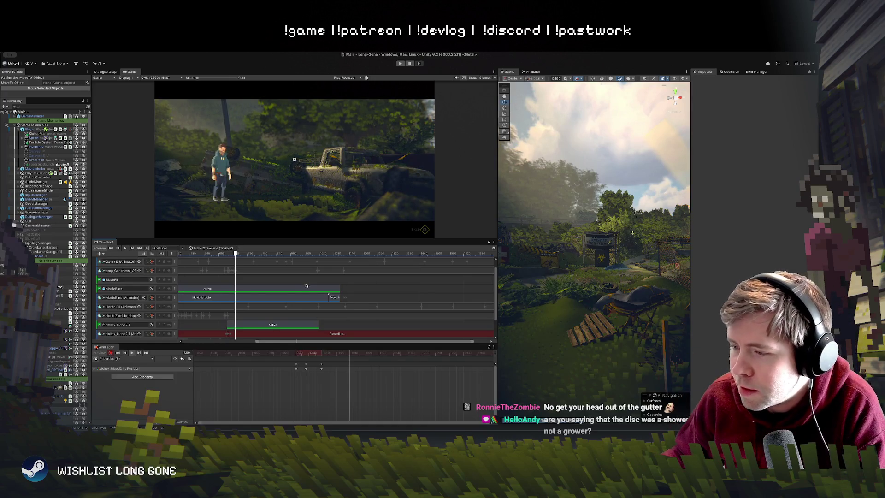
pyautogui.moveTo(467, 239); pyautogui.dragTo(470, 299)
# Set the Game view scale to 1.3x, play the cutscene, and check frames 484 to 522
pyautogui.moveTo(197, 78); pyautogui.dragTo(201, 79)
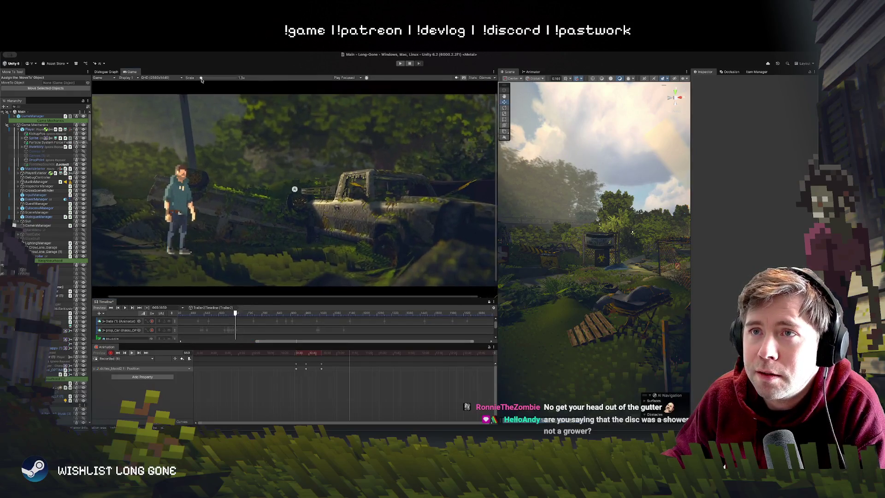
pyautogui.press('space')
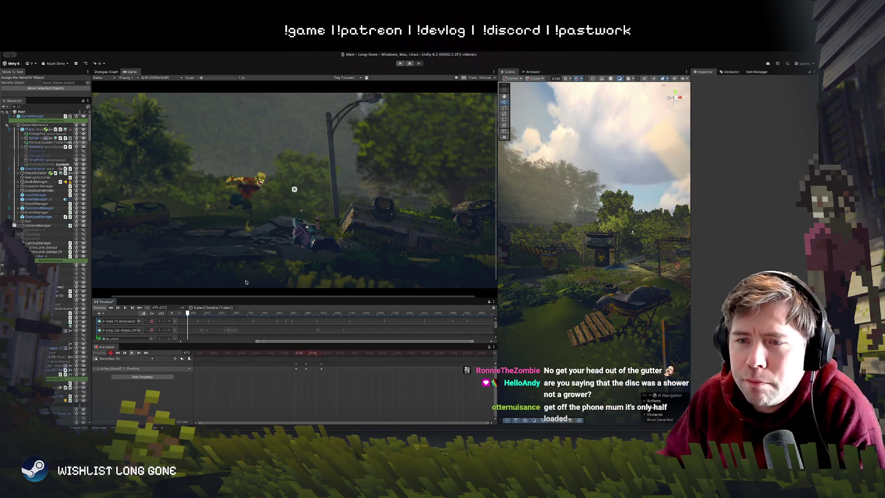
pyautogui.click(191, 313)
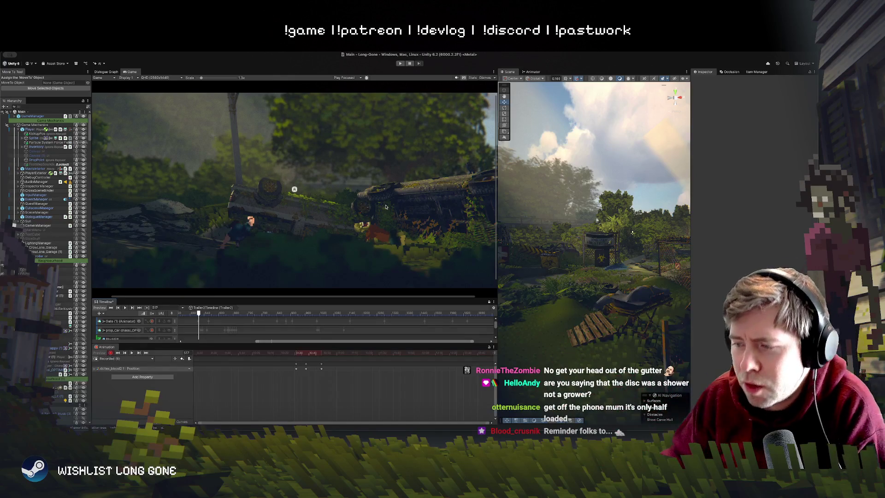
pyautogui.click(198, 313)
pyautogui.moveTo(198, 314)
pyautogui.mouseDown()
pyautogui.moveTo(190, 314)
pyautogui.moveTo(235, 319)
pyautogui.moveTo(180, 317)
pyautogui.mouseUp()
# Play the cutscene through the player-at-truck section, then replay it from frame 638
pyautogui.press('space')
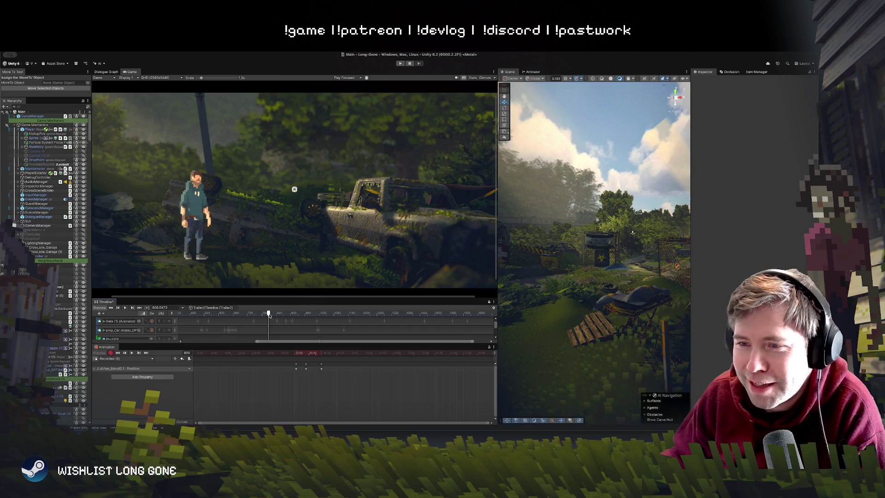
pyautogui.moveTo(268, 313)
pyautogui.mouseDown()
pyautogui.moveTo(259, 315)
pyautogui.moveTo(277, 317)
pyautogui.moveTo(247, 318)
pyautogui.moveTo(273, 318)
pyautogui.moveTo(264, 318)
pyautogui.mouseUp()
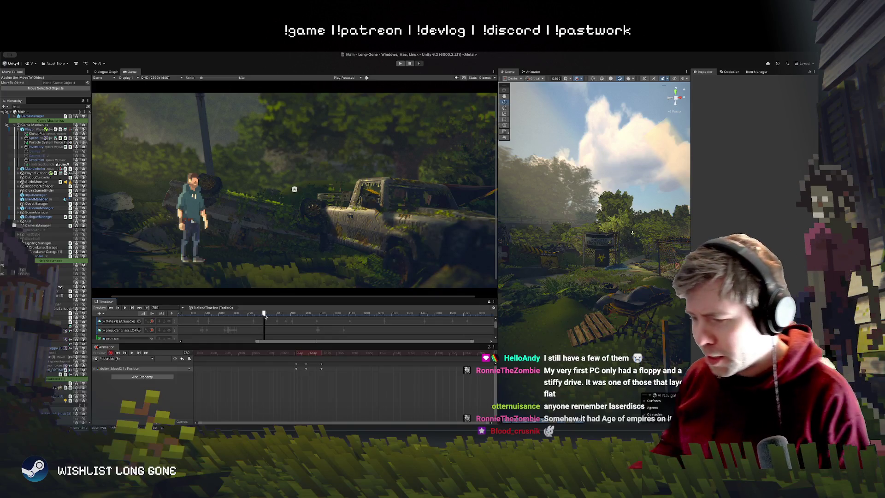
pyautogui.moveTo(264, 315); pyautogui.dragTo(228, 316)
pyautogui.press('space')
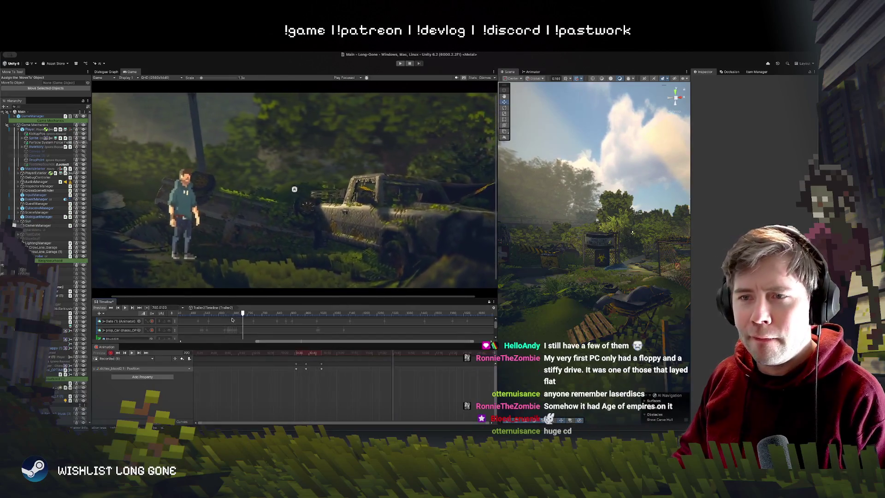
pyautogui.click(228, 315)
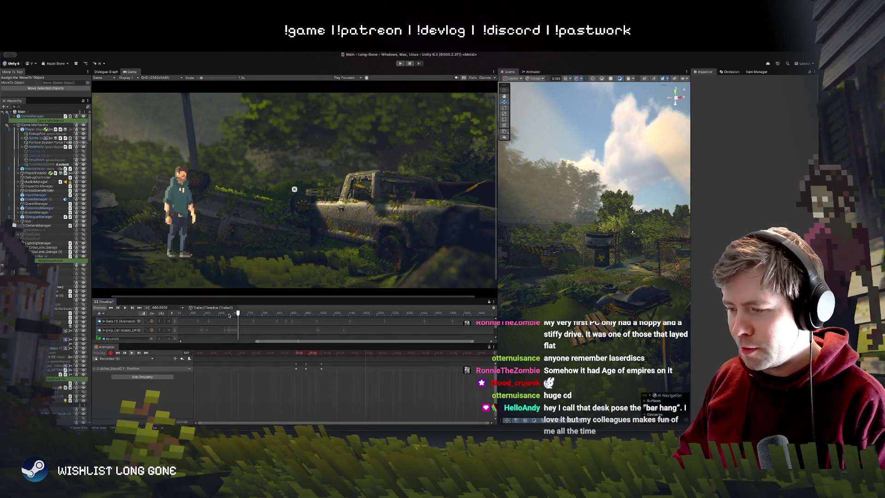
# Replay the player's earlier pose from frames 638, 627 and 572
pyautogui.moveTo(234, 315); pyautogui.dragTo(229, 315)
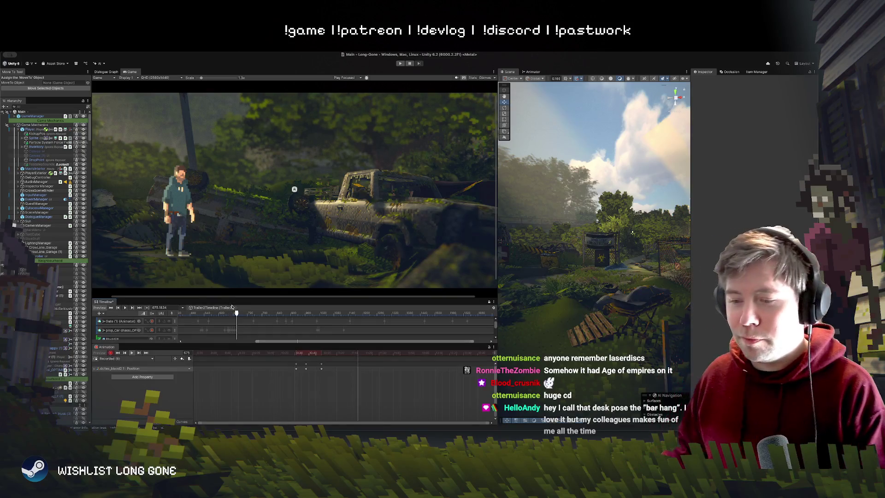
pyautogui.click(228, 314)
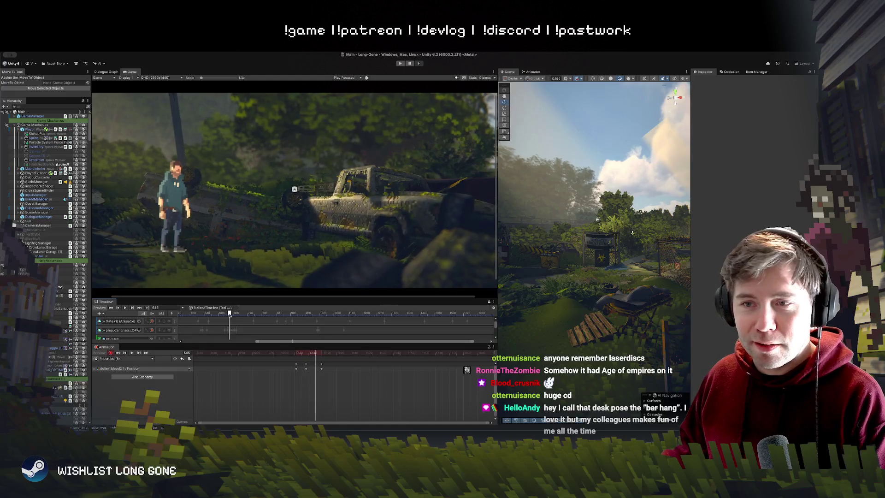
pyautogui.moveTo(229, 314); pyautogui.dragTo(225, 314)
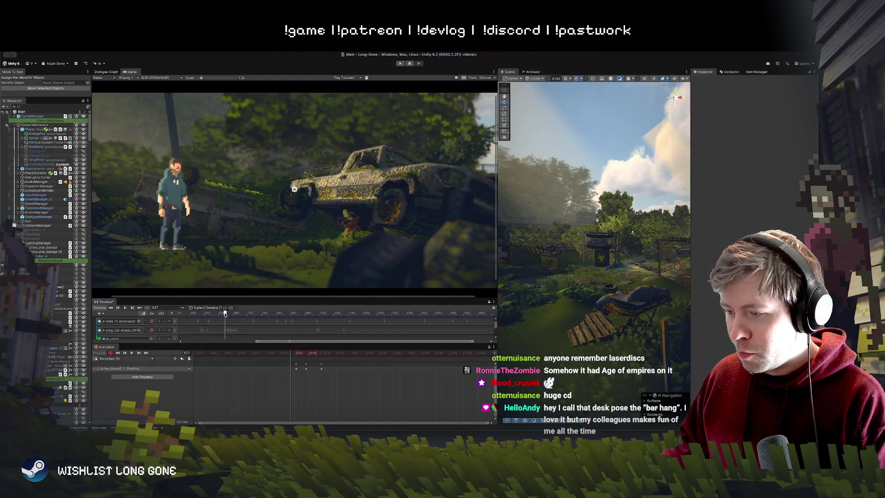
pyautogui.press('space')
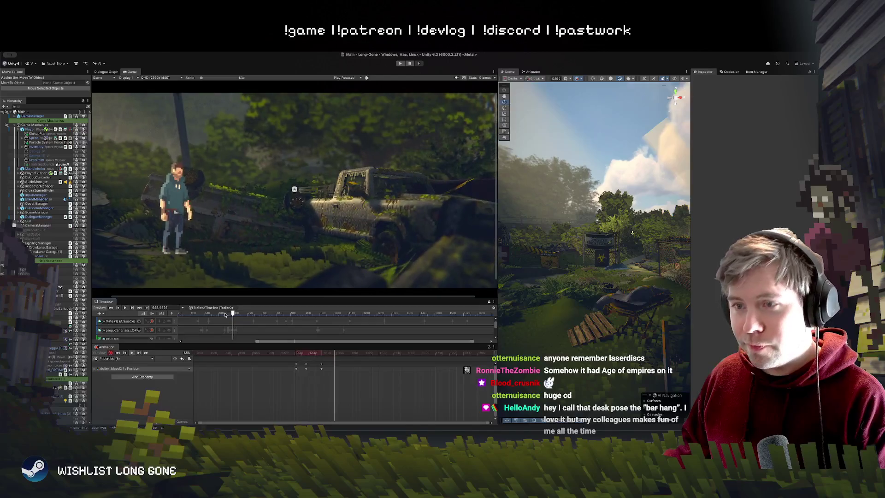
pyautogui.moveTo(252, 313)
pyautogui.mouseDown()
pyautogui.moveTo(212, 313)
pyautogui.moveTo(237, 314)
pyautogui.mouseUp()
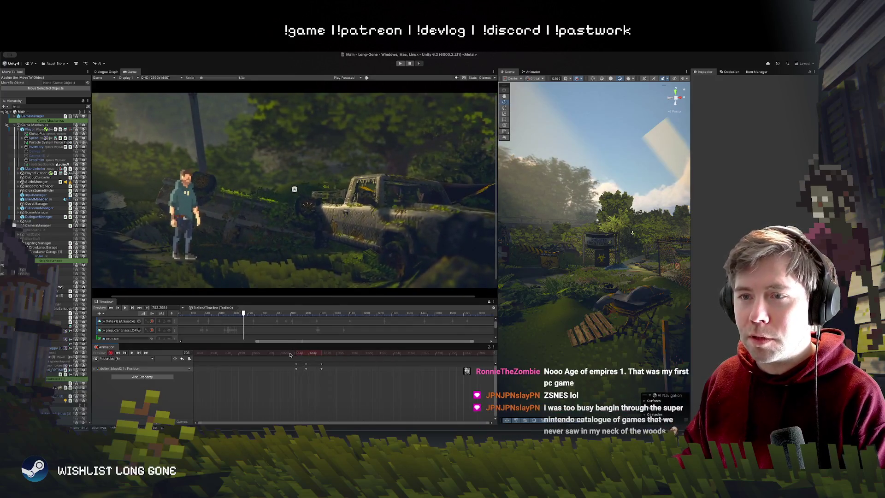
# Scrub back through frames 629, 609 and the flipped truck, then settle on frame 720 showing PlayerExterior keyframes
pyautogui.click(226, 313)
pyautogui.moveTo(226, 313)
pyautogui.mouseDown()
pyautogui.moveTo(204, 314)
pyautogui.moveTo(236, 313)
pyautogui.moveTo(222, 314)
pyautogui.mouseUp()
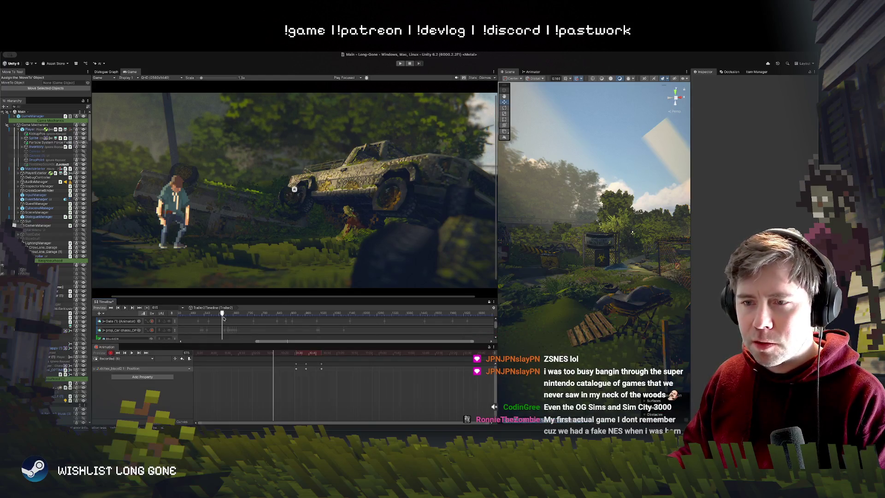
pyautogui.moveTo(222, 315); pyautogui.dragTo(214, 314)
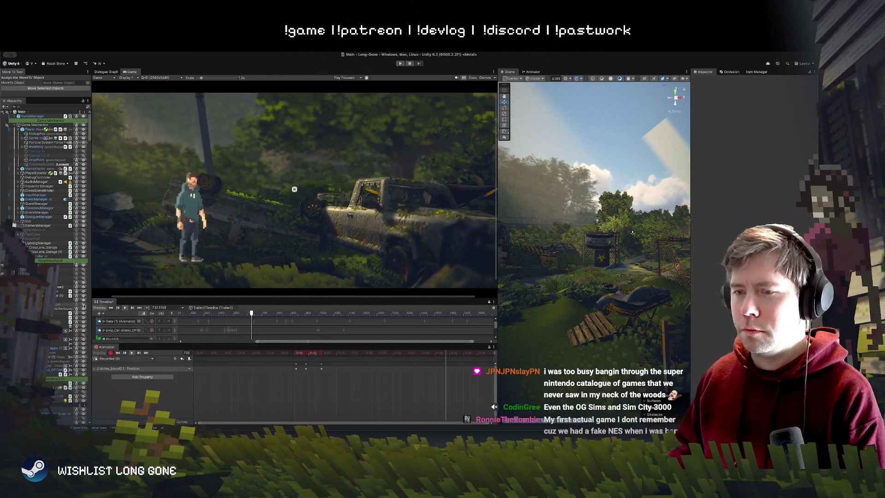
pyautogui.moveTo(257, 316); pyautogui.dragTo(247, 316)
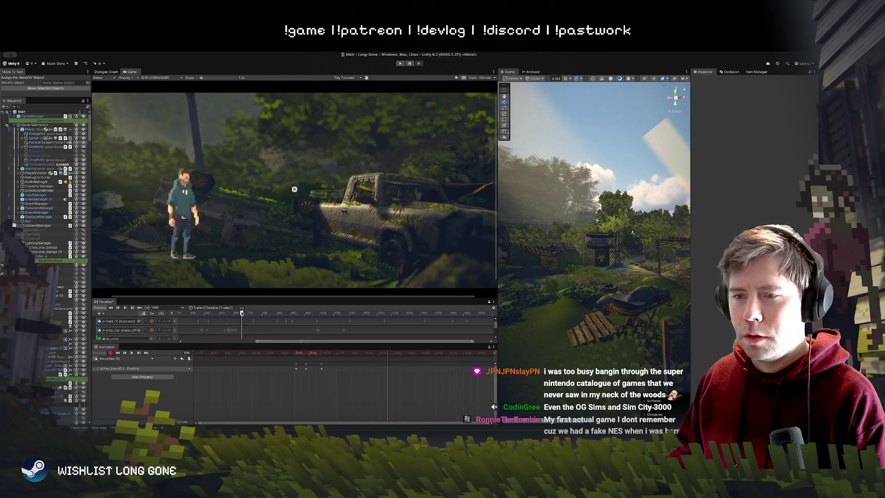
pyautogui.scroll(1, 153, 325)
pyautogui.click(134, 324)
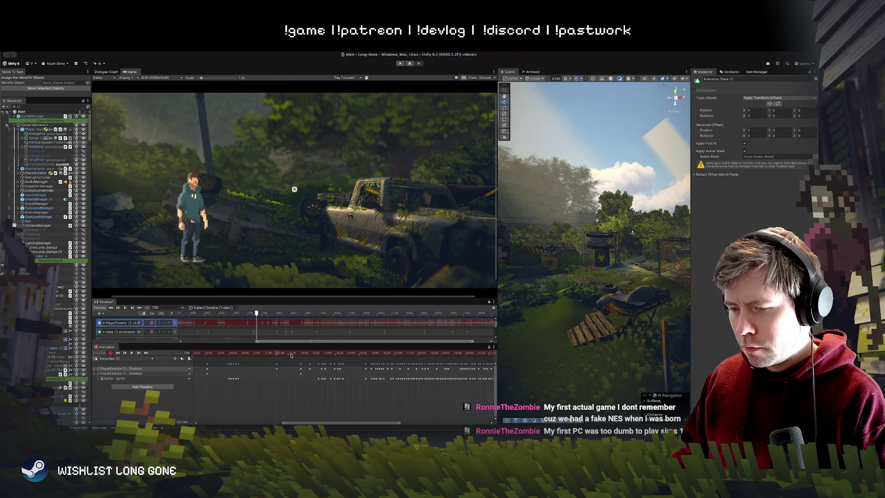
pyautogui.click(299, 372)
pyautogui.click(276, 369)
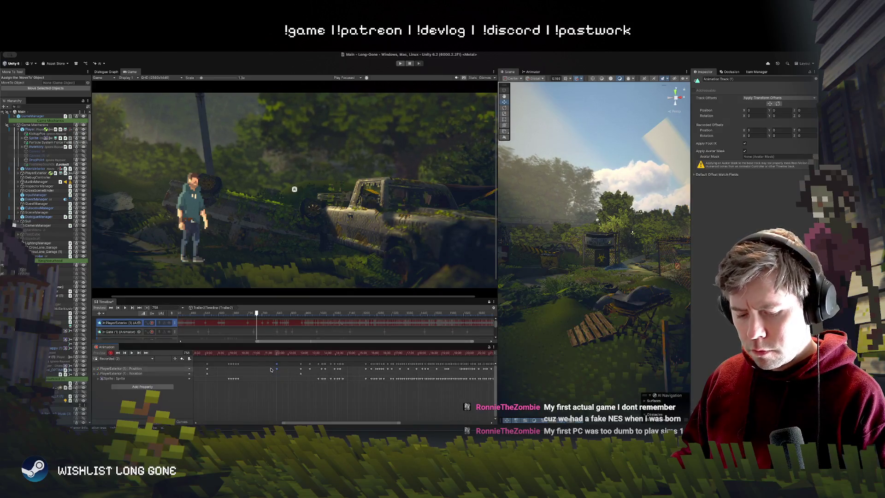
pyautogui.click(301, 368)
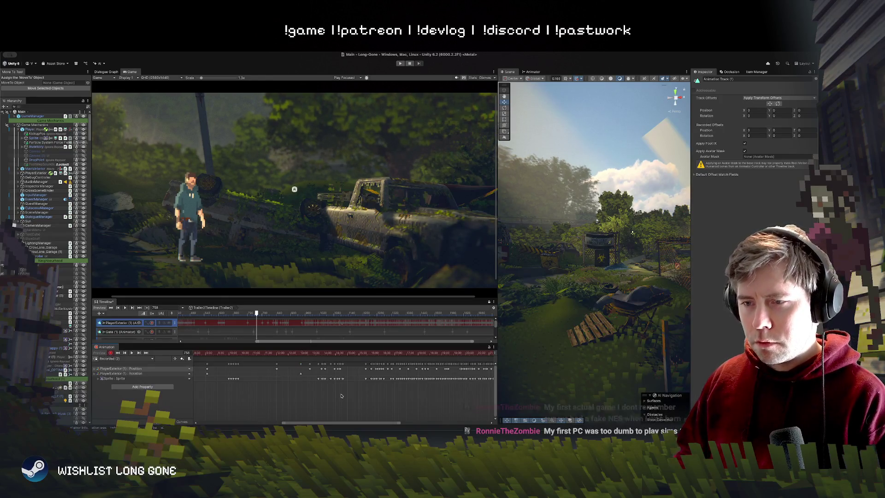
pyautogui.click(140, 353)
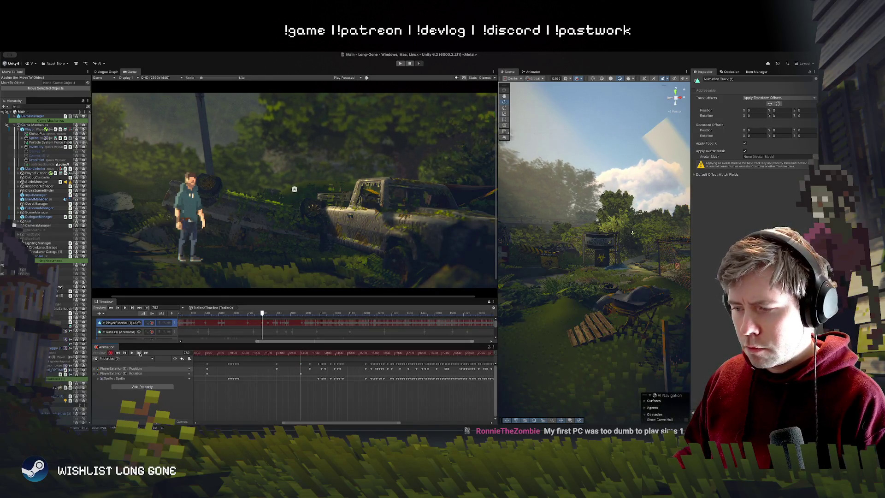
pyautogui.moveTo(301, 355)
pyautogui.mouseDown()
pyautogui.moveTo(283, 354)
pyautogui.moveTo(325, 353)
pyautogui.moveTo(286, 353)
pyautogui.mouseUp()
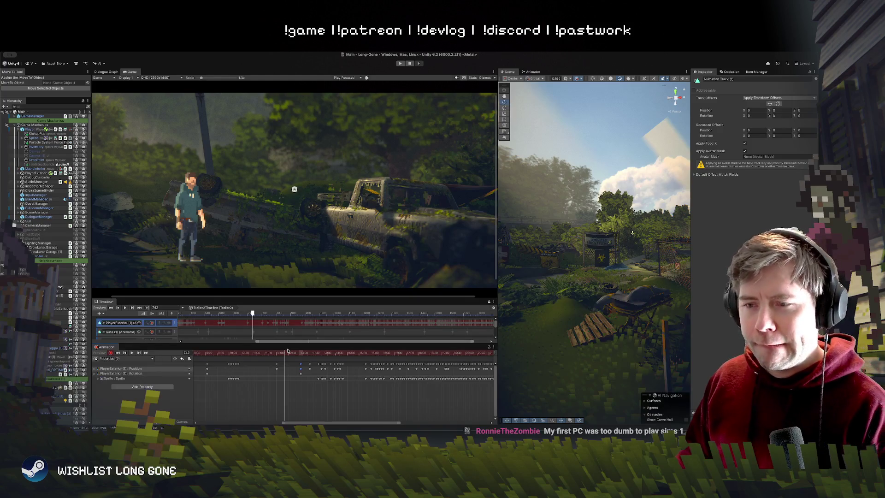
pyautogui.press('space')
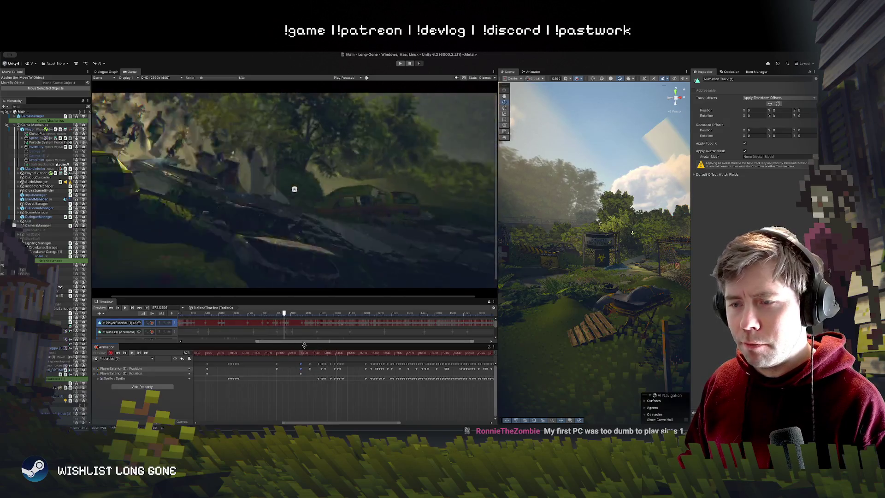
pyautogui.moveTo(307, 358); pyautogui.dragTo(230, 353)
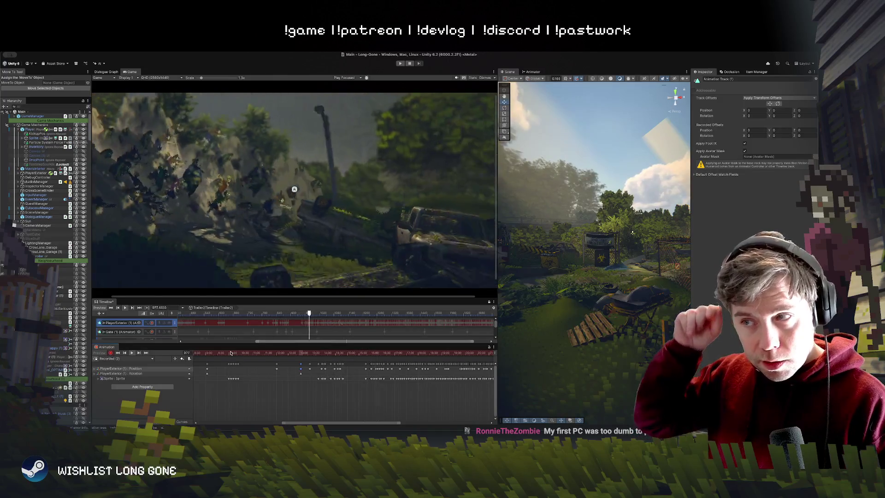
pyautogui.press('space')
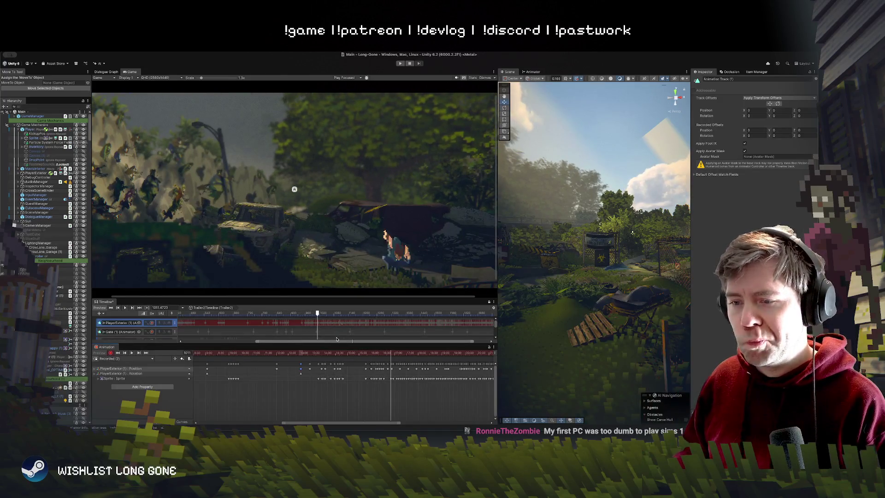
pyautogui.click(314, 353)
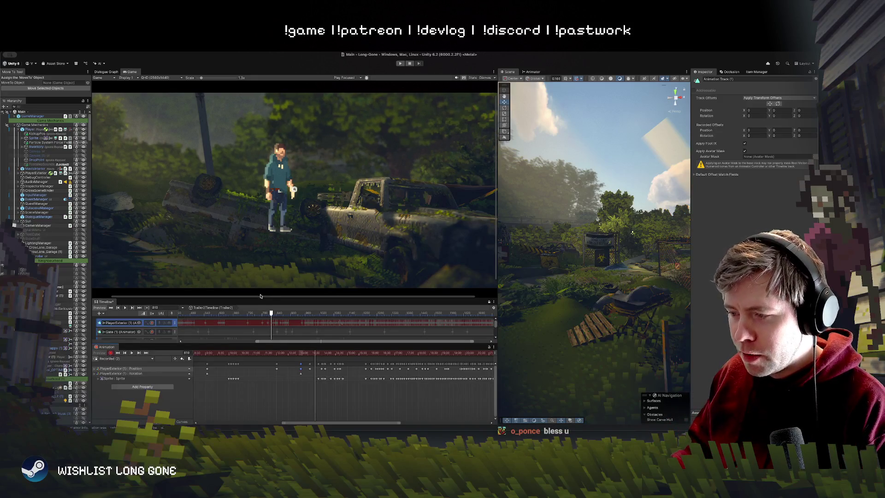
pyautogui.moveTo(315, 353); pyautogui.dragTo(314, 352)
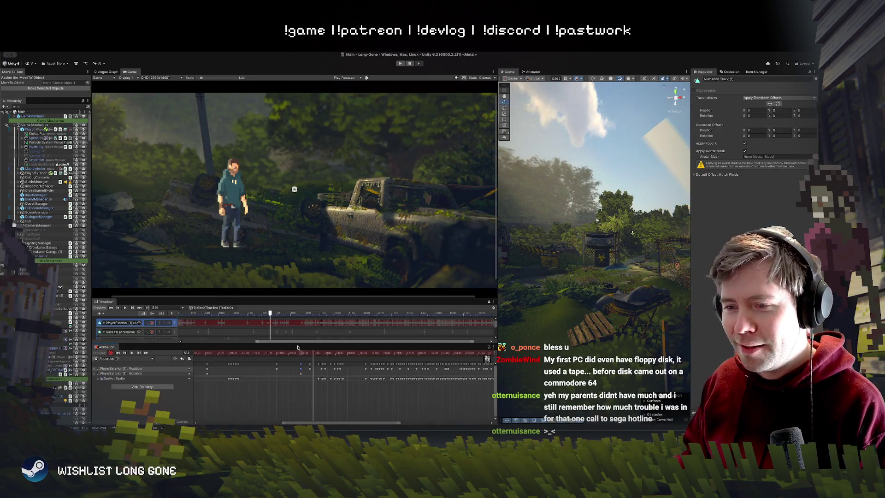
pyautogui.moveTo(271, 315); pyautogui.dragTo(273, 314)
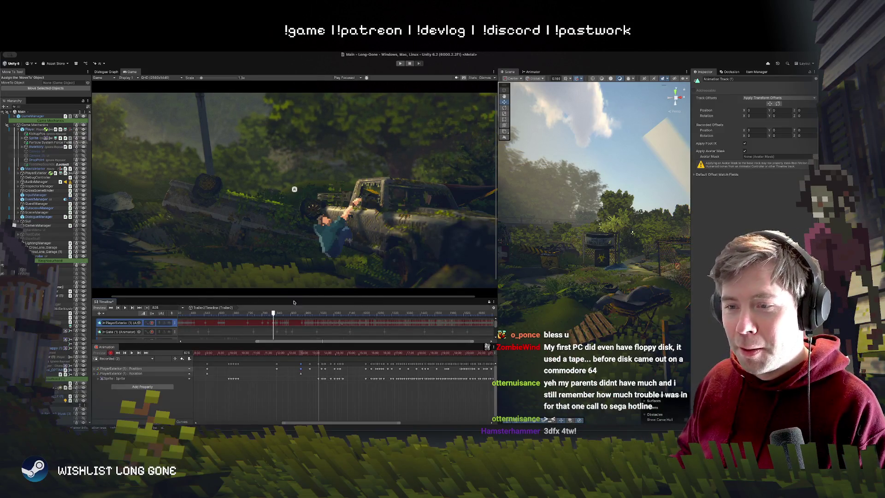
pyautogui.moveTo(272, 313)
pyautogui.mouseDown()
pyautogui.moveTo(244, 313)
pyautogui.moveTo(276, 314)
pyautogui.mouseUp()
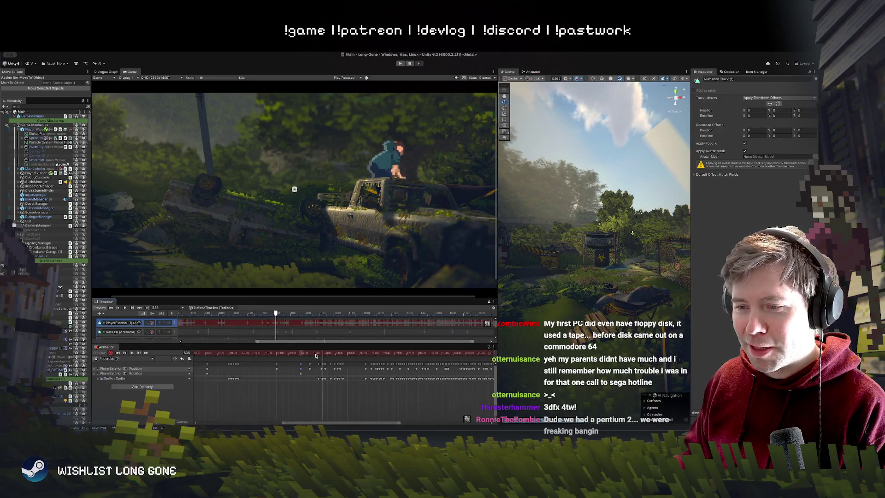
pyautogui.click(300, 354)
# Shift the selected player keyframes later in the dopesheet after previewing his walk to the car
pyautogui.moveTo(308, 352); pyautogui.dragTo(347, 364)
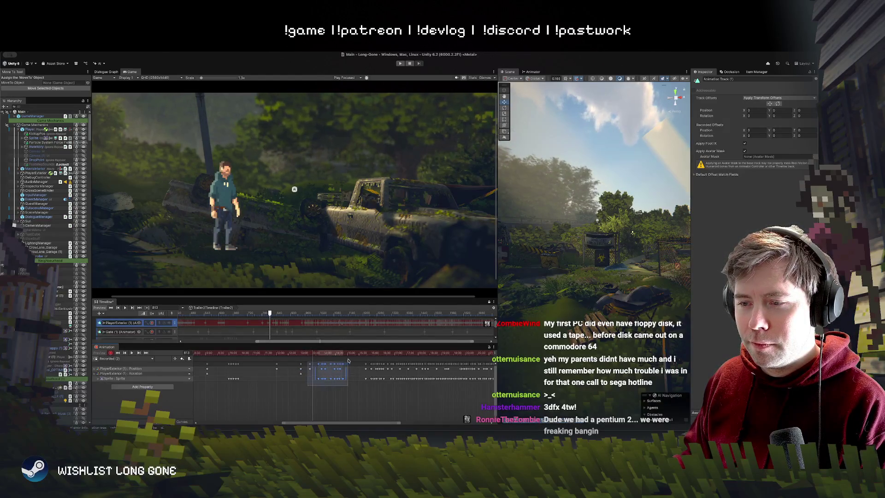
pyautogui.click(304, 353)
pyautogui.moveTo(326, 374); pyautogui.dragTo(337, 374)
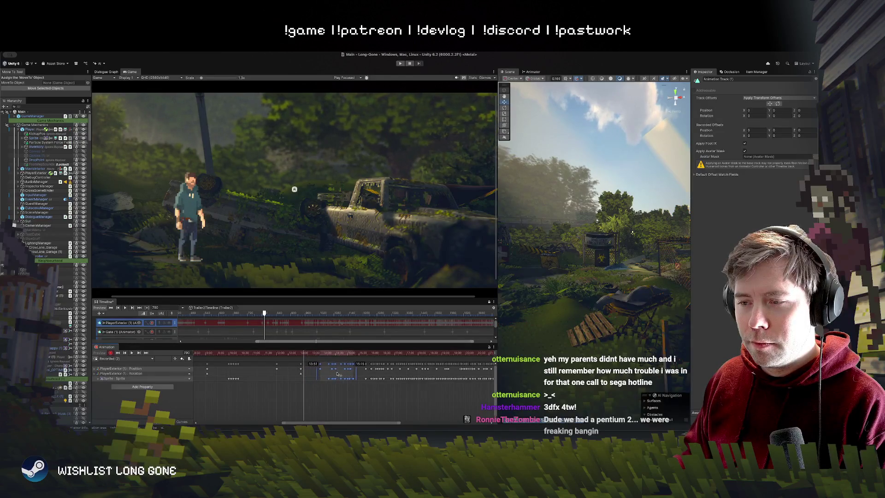
# Scrub around the retimed keys and play the cutscene to review the player beside the truck
pyautogui.click(302, 353)
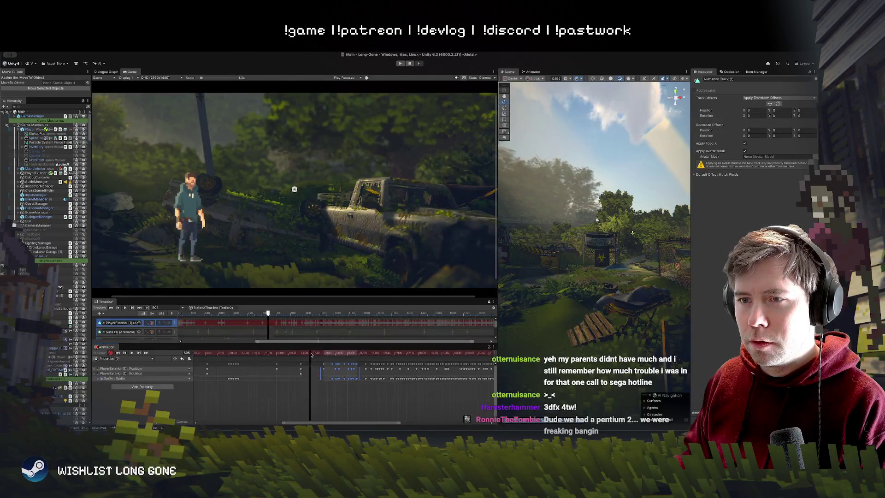
pyautogui.moveTo(322, 356)
pyautogui.mouseDown()
pyautogui.moveTo(337, 356)
pyautogui.moveTo(326, 396)
pyautogui.mouseUp()
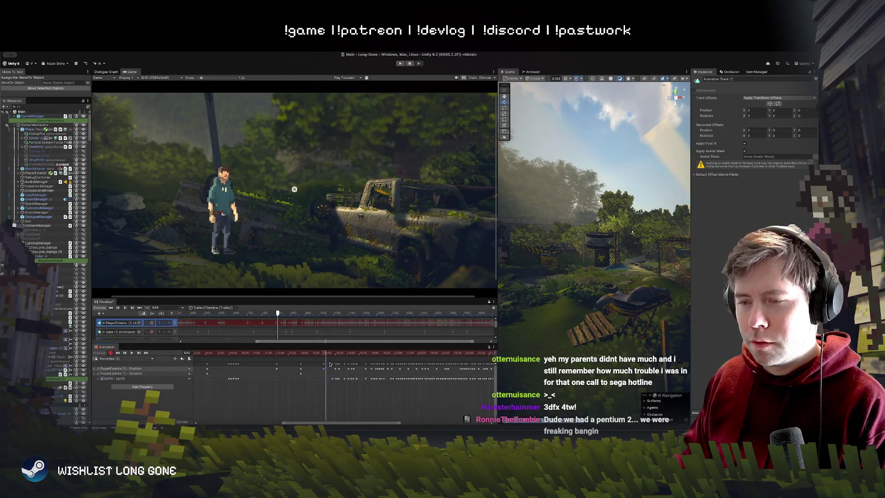
pyautogui.moveTo(329, 364)
pyautogui.mouseDown()
pyautogui.moveTo(310, 378)
pyautogui.moveTo(291, 362)
pyautogui.mouseUp()
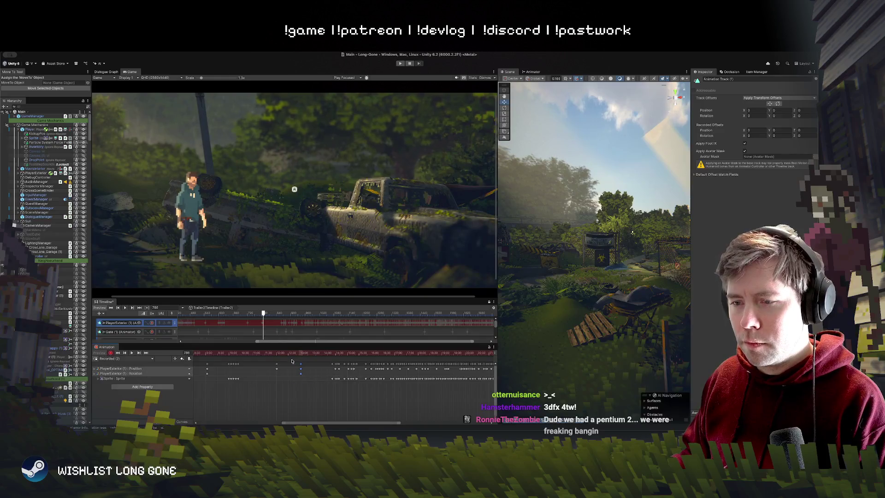
pyautogui.click(330, 354)
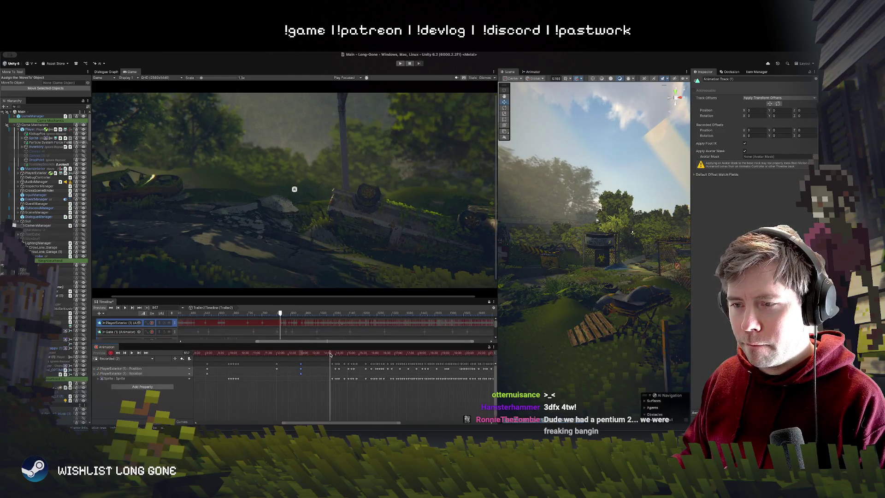
pyautogui.moveTo(330, 354); pyautogui.dragTo(306, 354)
pyautogui.press('space')
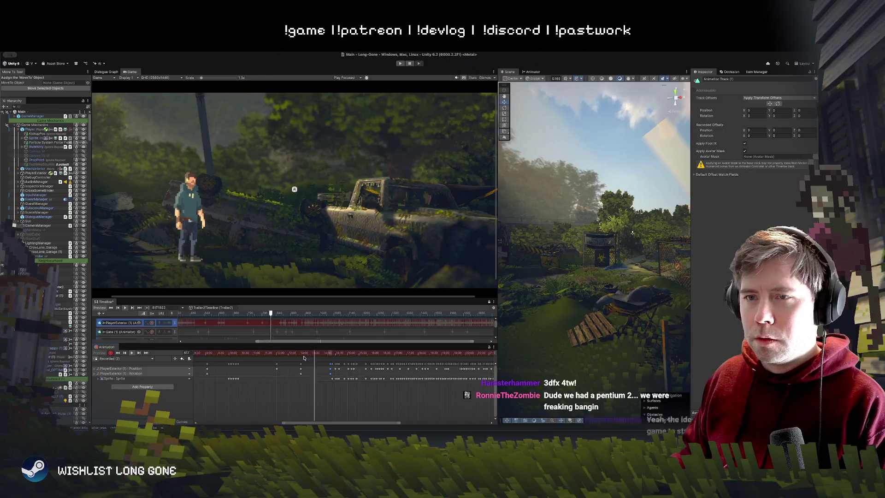
pyautogui.moveTo(323, 354)
pyautogui.mouseDown()
pyautogui.moveTo(238, 354)
pyautogui.moveTo(265, 360)
pyautogui.mouseUp()
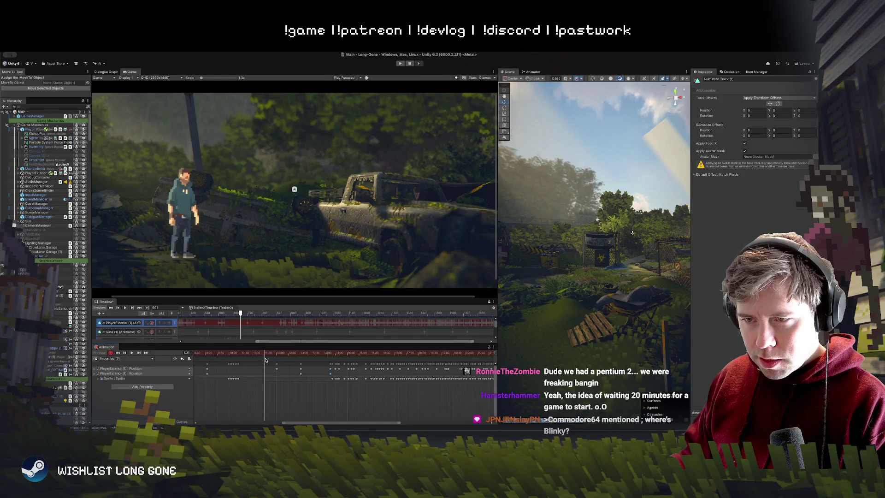
pyautogui.scroll(5, 265, 362)
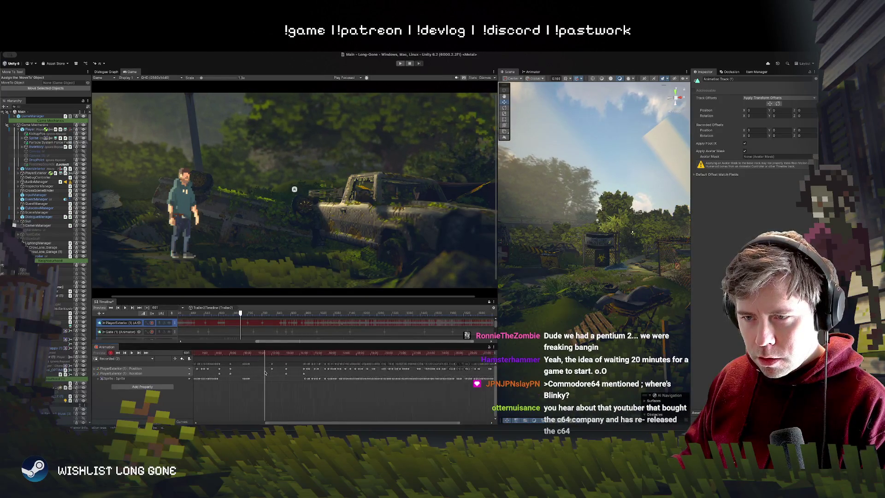
pyautogui.scroll(-5, 265, 373)
pyautogui.scroll(-1, 266, 371)
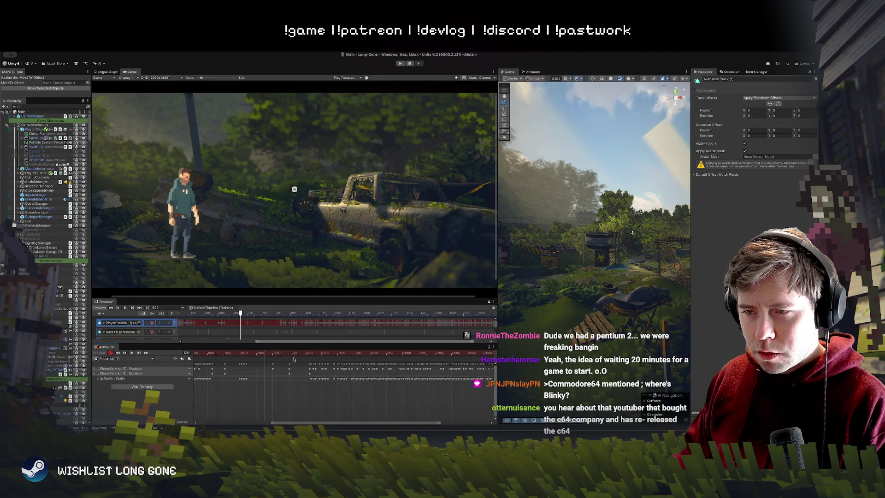
pyautogui.moveTo(281, 355)
pyautogui.mouseDown()
pyautogui.moveTo(309, 355)
pyautogui.moveTo(249, 362)
pyautogui.mouseUp()
pyautogui.press('space')
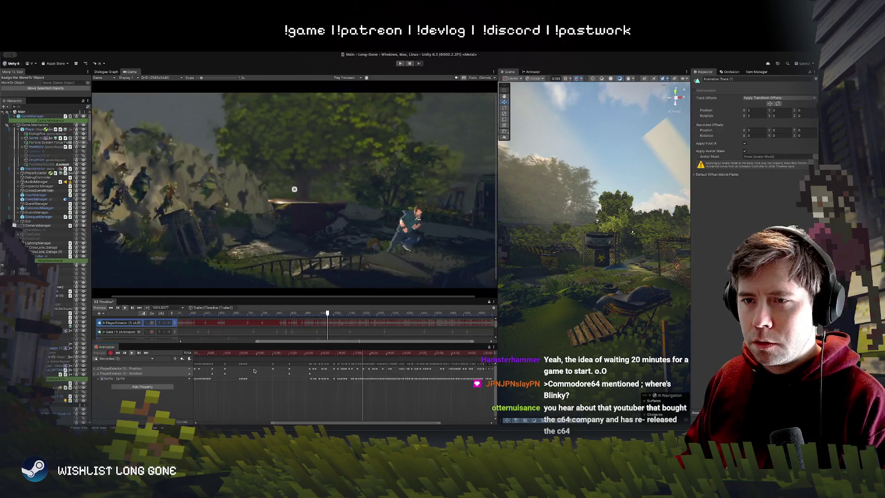
pyautogui.press('space')
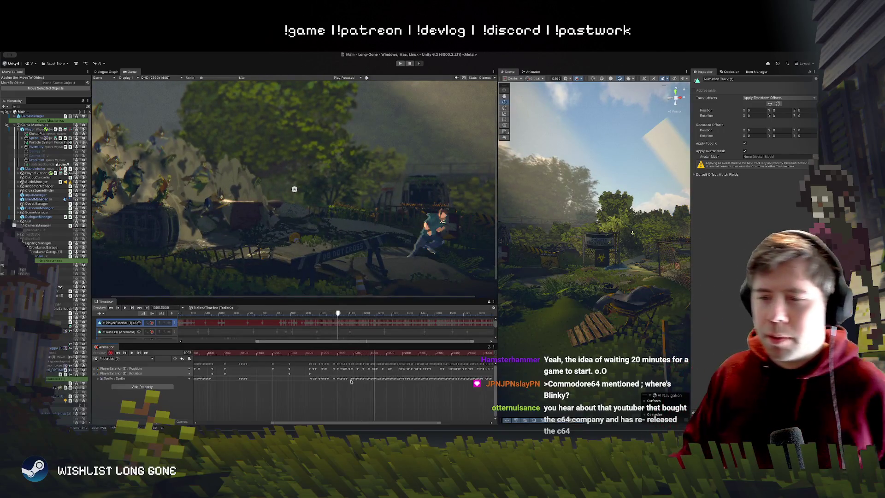
pyautogui.moveTo(371, 356)
pyautogui.mouseDown()
pyautogui.moveTo(263, 366)
pyautogui.moveTo(290, 364)
pyautogui.moveTo(283, 369)
pyautogui.mouseUp()
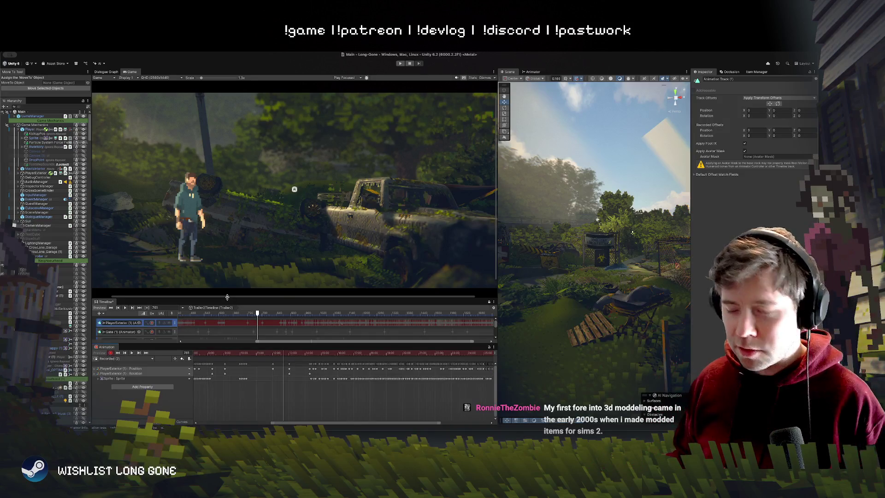
pyautogui.moveTo(257, 314)
pyautogui.mouseDown()
pyautogui.moveTo(189, 316)
pyautogui.moveTo(205, 316)
pyautogui.mouseUp()
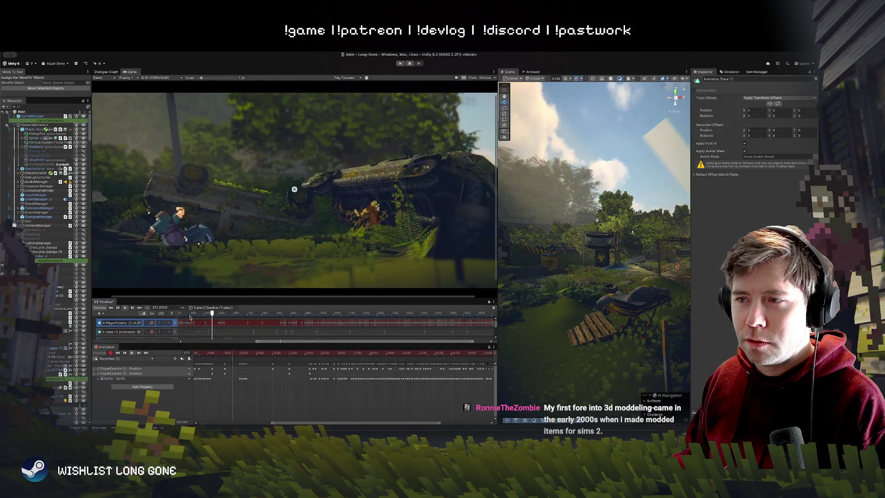
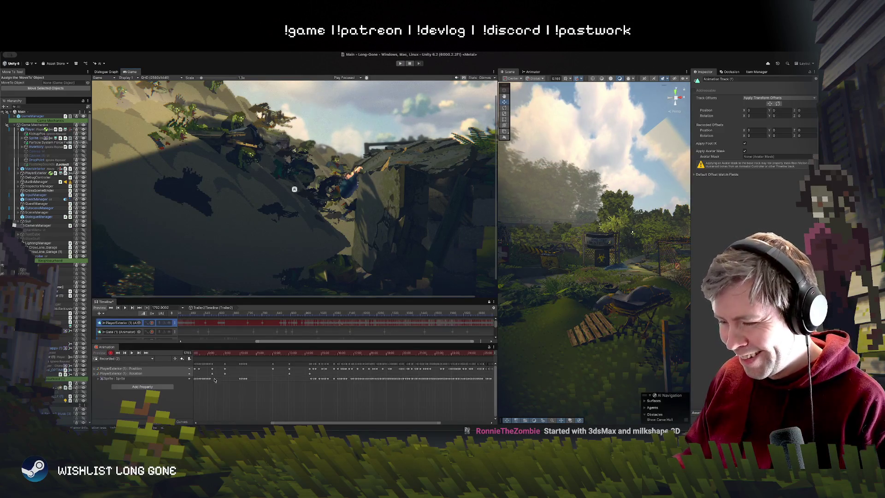
# Scrub the cutscene between frames 587 and 634, play it, and stop near frame 620 on the truck shot
pyautogui.click(227, 314)
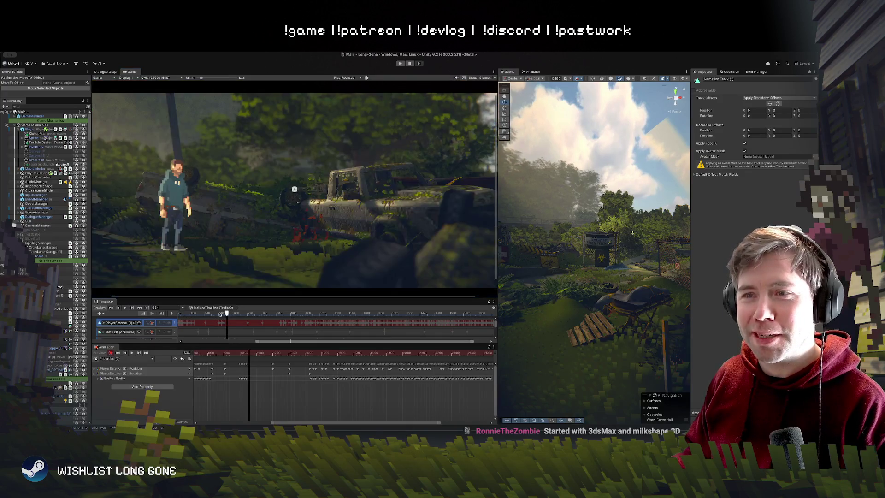
pyautogui.click(216, 315)
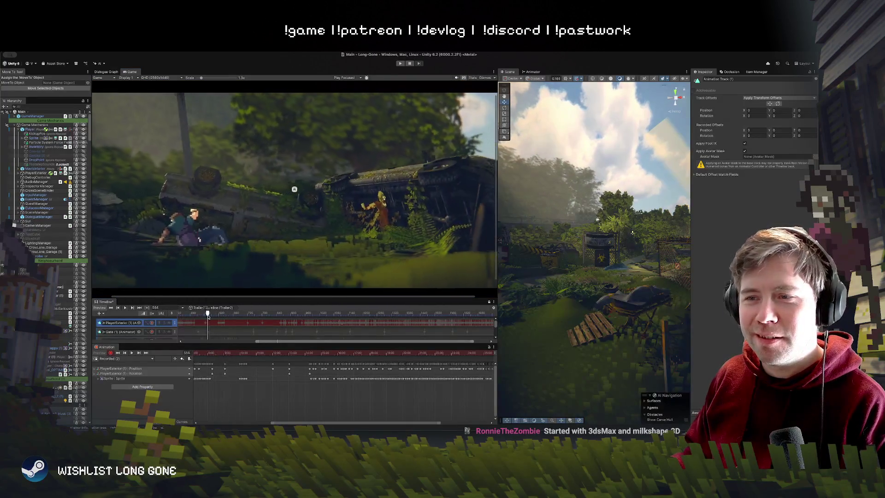
pyautogui.moveTo(216, 316); pyautogui.dragTo(325, 317)
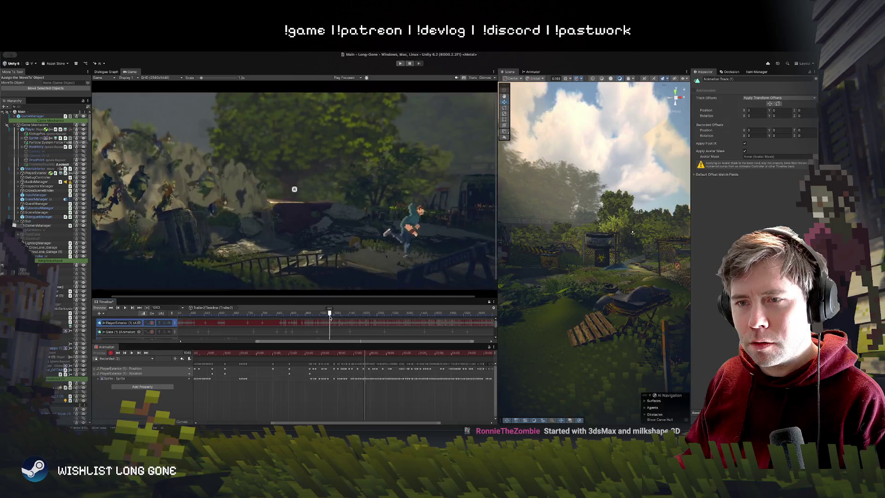
pyautogui.moveTo(330, 318); pyautogui.dragTo(174, 319)
pyautogui.press('space')
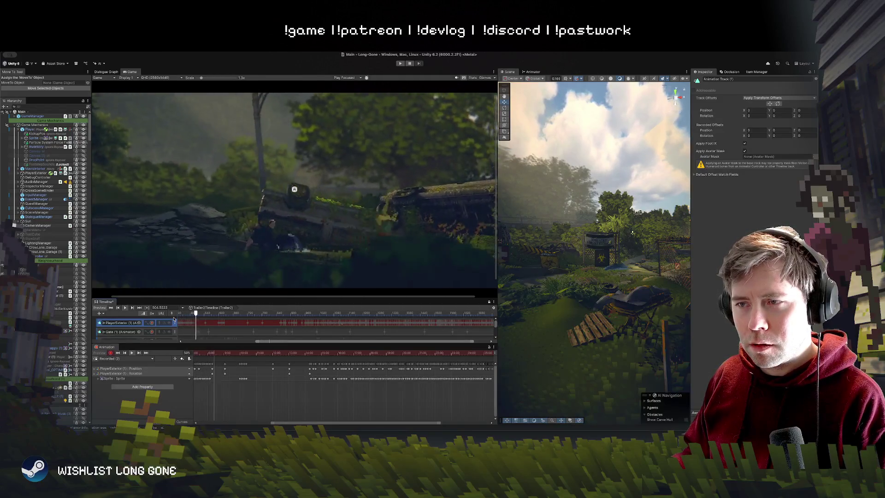
pyautogui.click(225, 315)
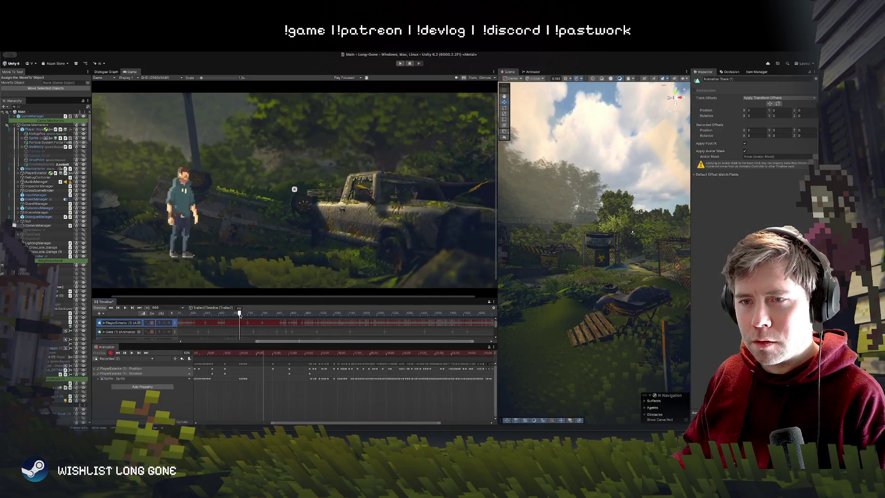
pyautogui.scroll(8, 275, 369)
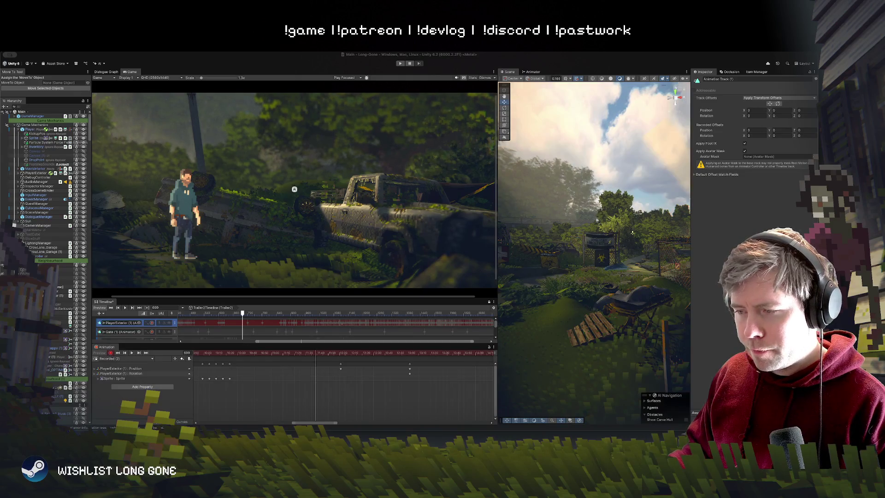
# Orbit the Scene view camera upward toward the sky
pyautogui.moveTo(632, 233)
pyautogui.mouseDown()
pyautogui.moveTo(700, 229)
pyautogui.moveTo(654, 262)
pyautogui.moveTo(622, 252)
pyautogui.moveTo(575, 268)
pyautogui.mouseUp()
# Select the fridge's Draw mesh, frame it in the Scene view, then select the parent fridge
pyautogui.click(576, 268)
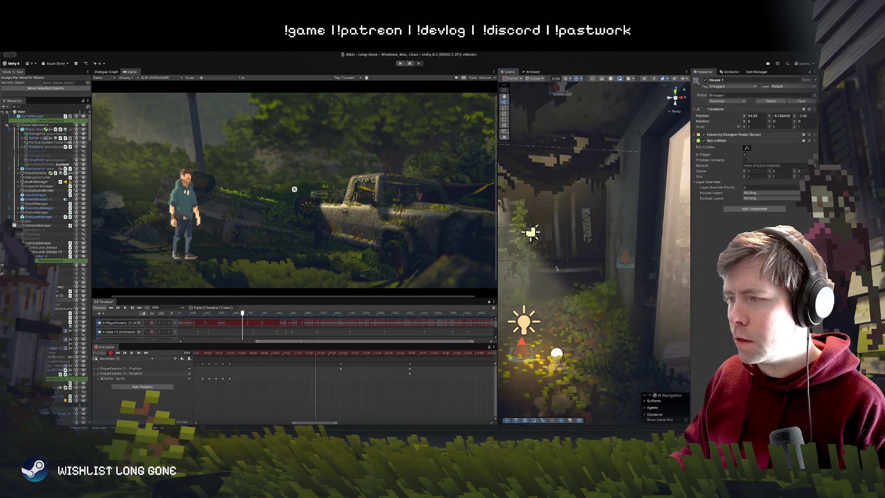
pyautogui.click(581, 276)
pyautogui.press('f')
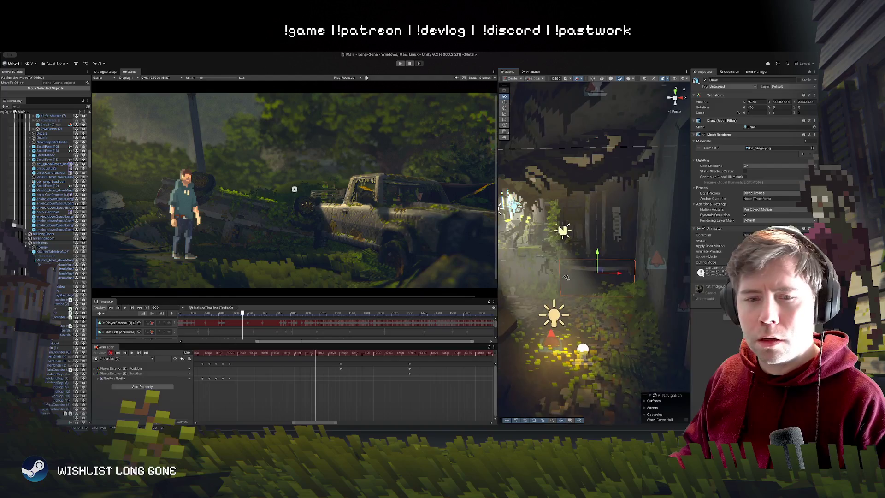
pyautogui.click(597, 231)
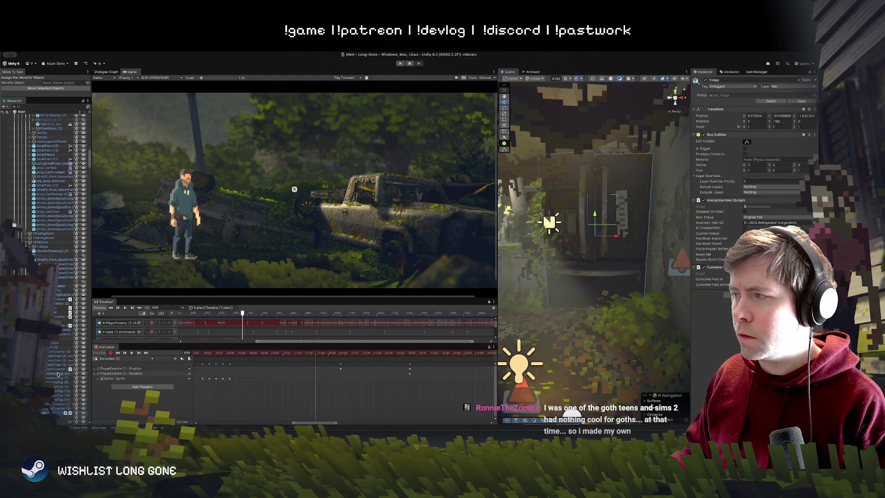
pyautogui.scroll(-4, 58, 374)
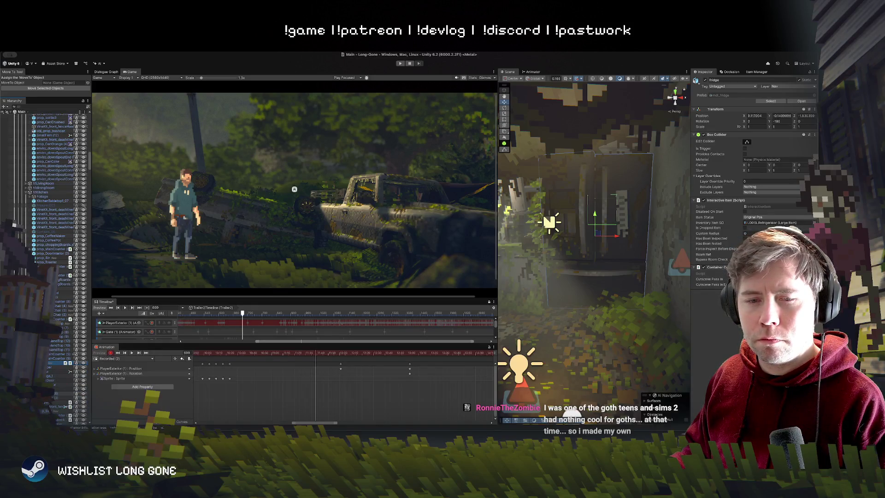
# Step through the fridge's Draw mesh and left door children, ending on BonesMalone under Characters
pyautogui.click(57, 371)
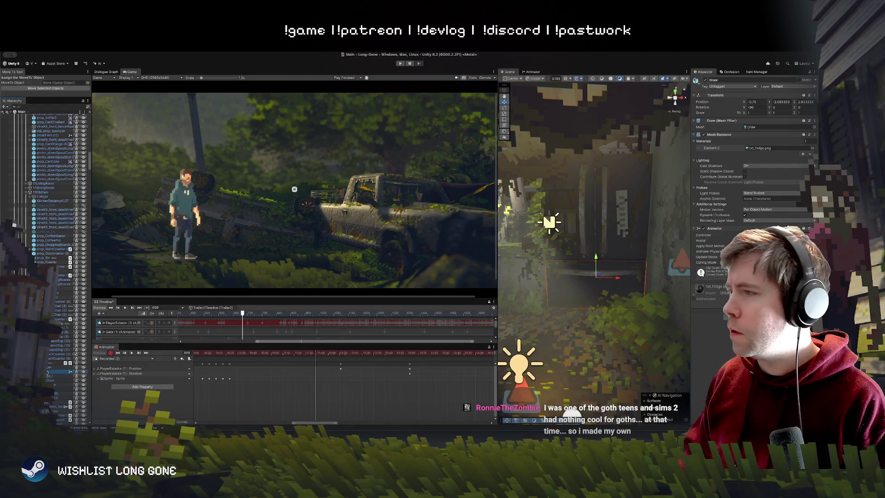
pyautogui.press('Down')
pyautogui.press('Down')
pyautogui.press('Up')
pyautogui.press('Up')
pyautogui.press('Up')
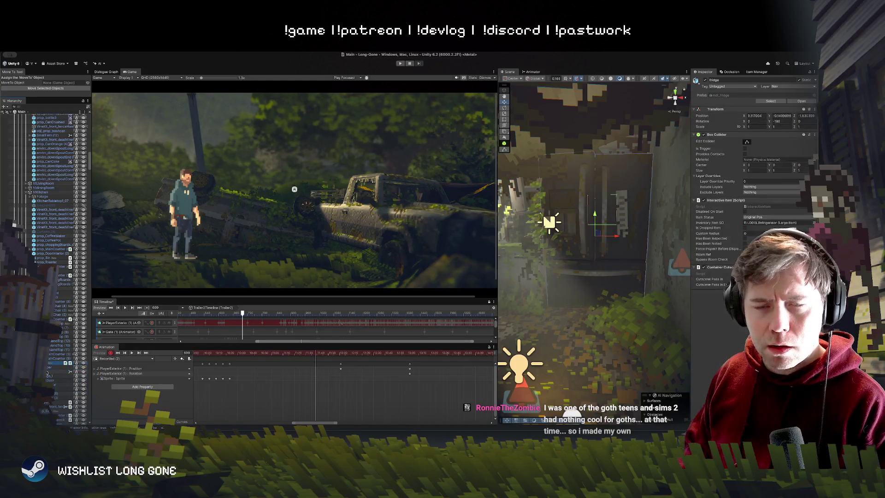
pyautogui.scroll(15, 47, 373)
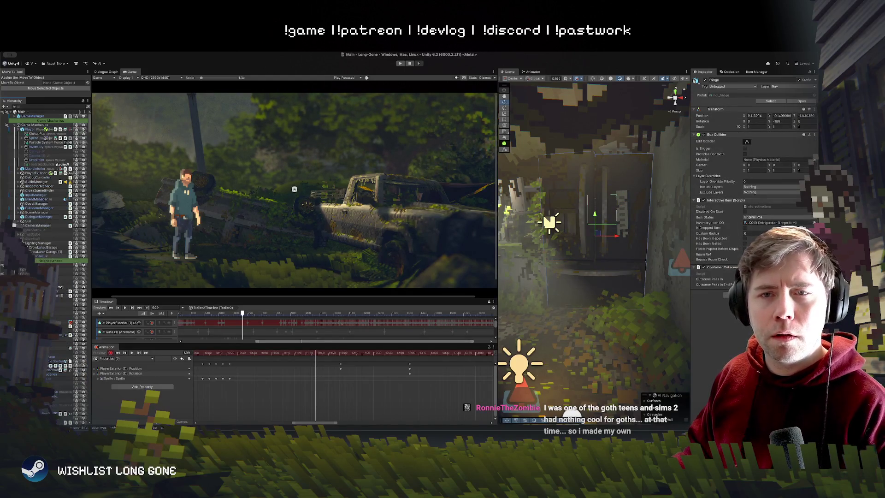
pyautogui.scroll(-8, 47, 373)
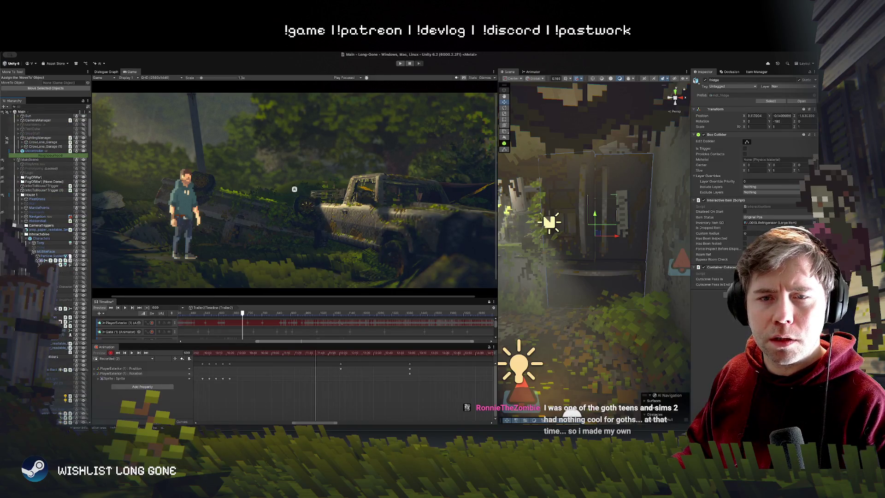
pyautogui.click(47, 260)
# Expand Tony in the Hierarchy and check CS_closeupBag (2) and its cs_endPoint child
pyautogui.click(50, 264)
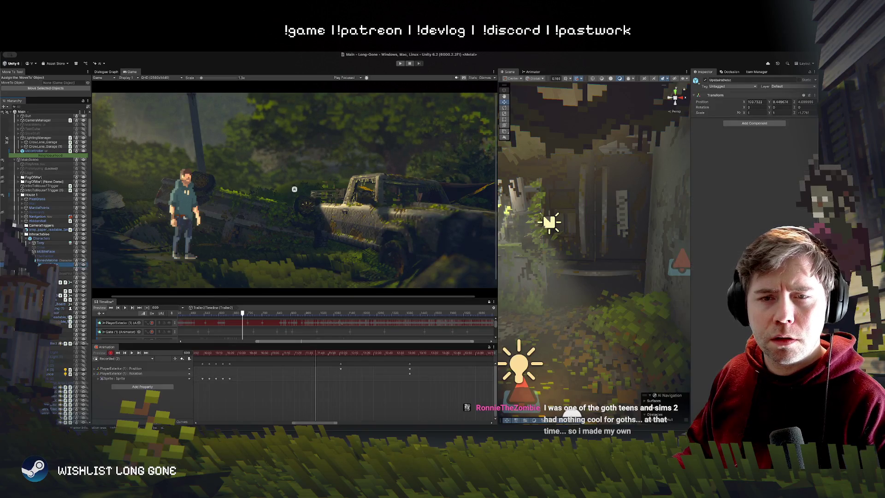
pyautogui.click(37, 243)
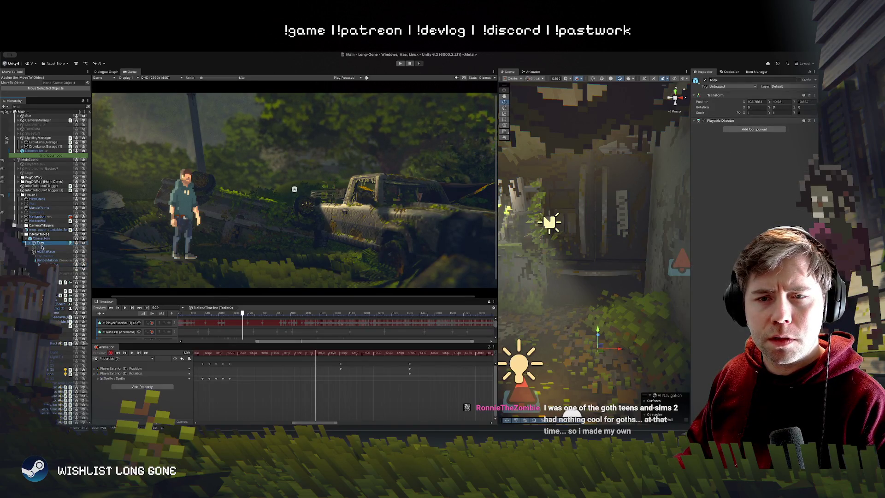
pyautogui.click(33, 243)
pyautogui.click(48, 251)
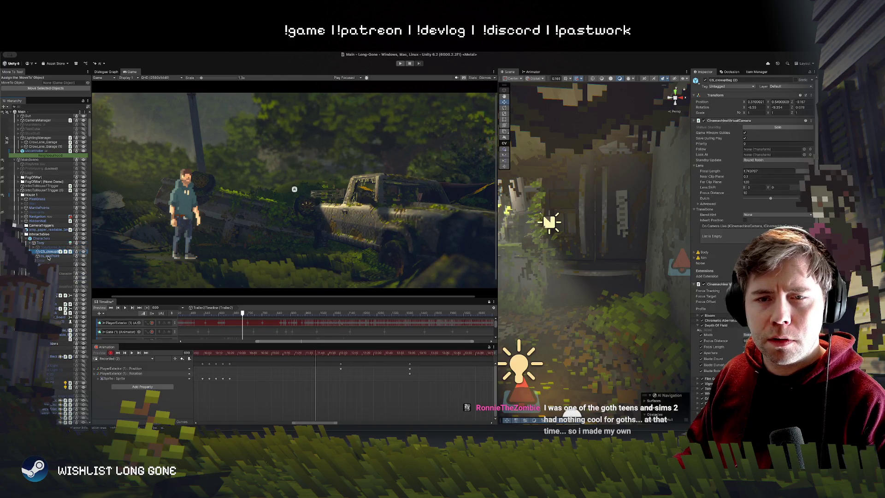
pyautogui.click(48, 256)
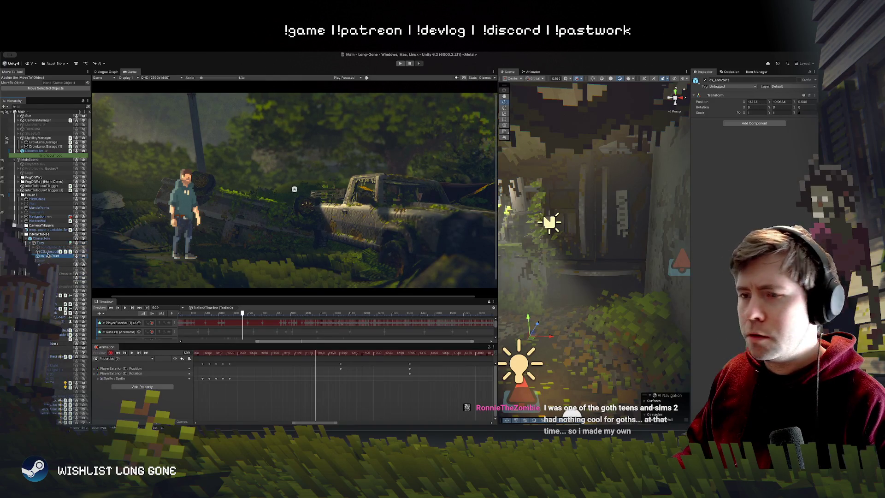
pyautogui.click(47, 251)
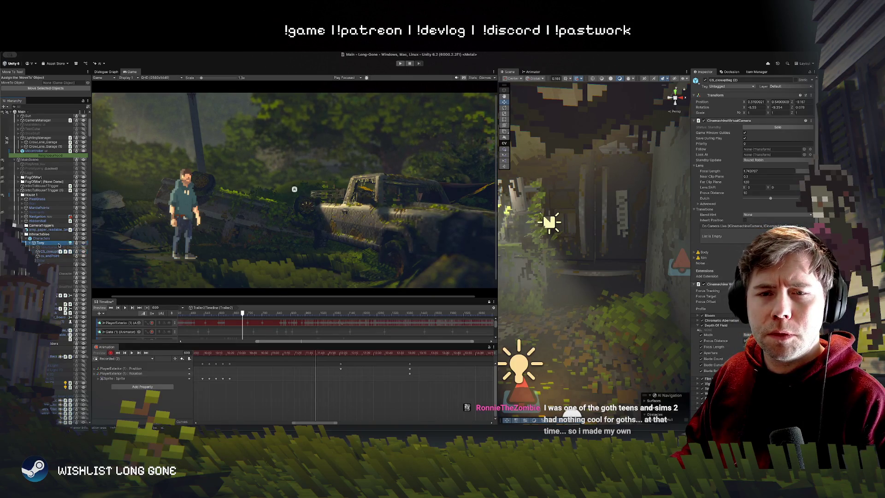
# Inspect the close-up bag camera, widen the Hierarchy panel, and select TonySprite_4
pyautogui.click(58, 245)
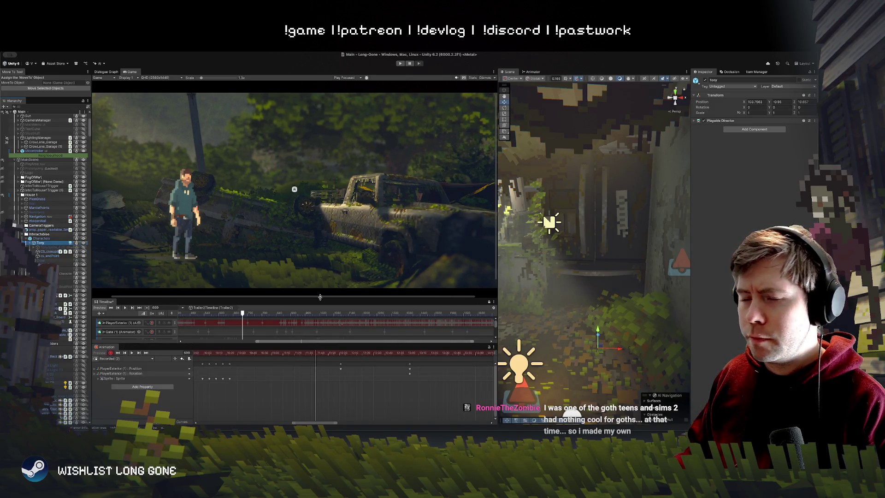
pyautogui.click(50, 252)
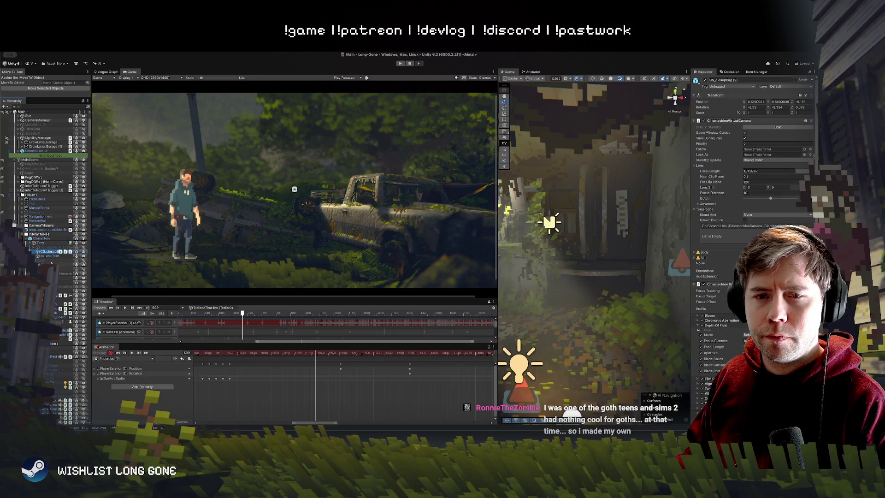
pyautogui.moveTo(91, 253)
pyautogui.mouseDown()
pyautogui.moveTo(144, 253)
pyautogui.moveTo(87, 254)
pyautogui.mouseUp()
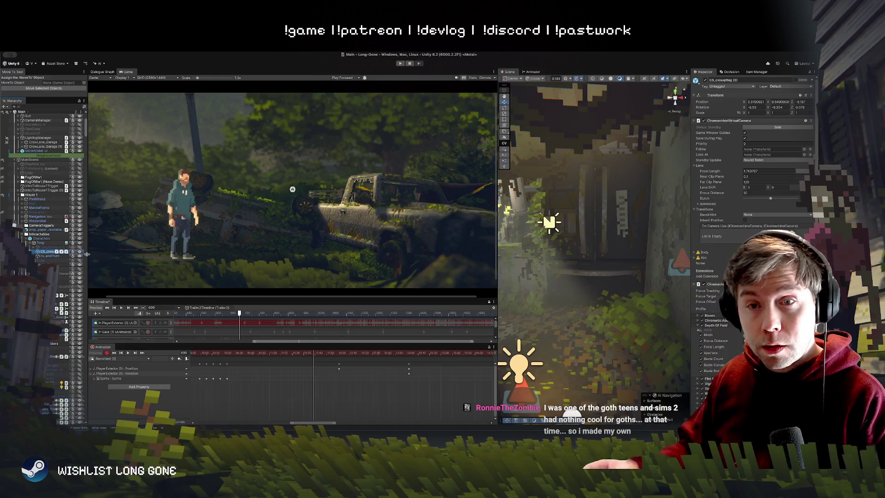
pyautogui.press('Up')
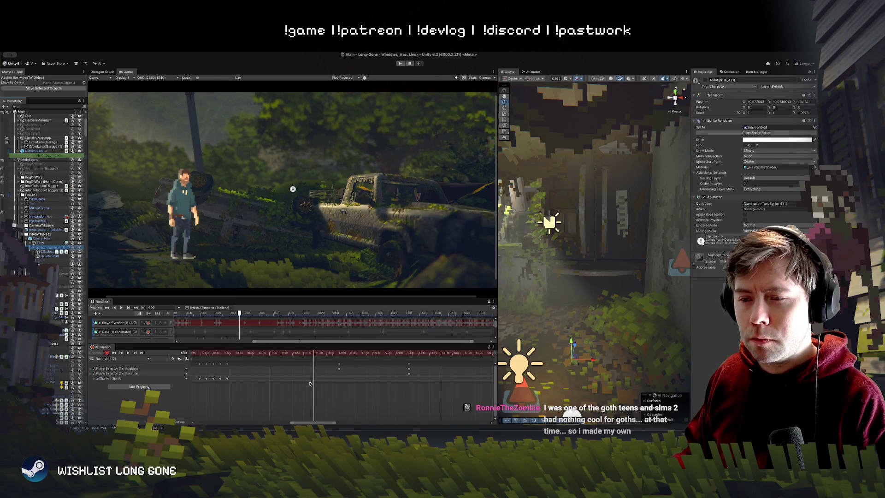
# Browse the TonySprite frames, choose TonySprite_35, and add a Sprite key with that backpack pose
pyautogui.click(738, 359)
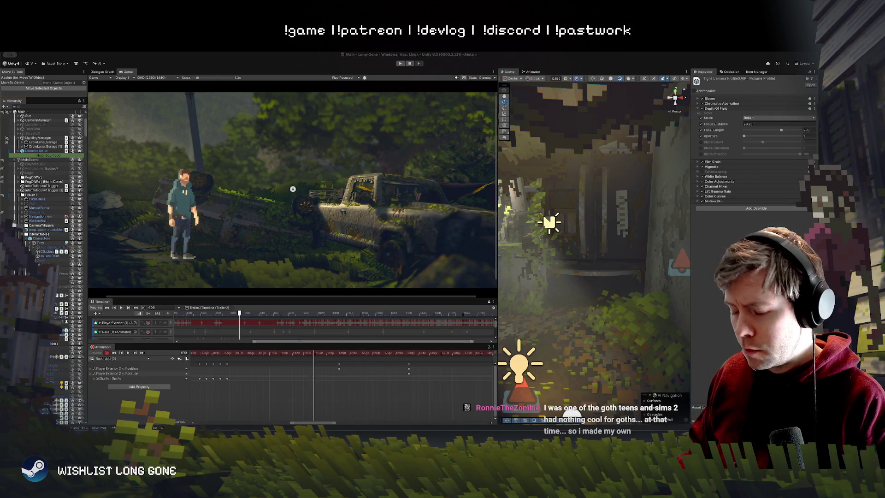
pyautogui.click(737, 360)
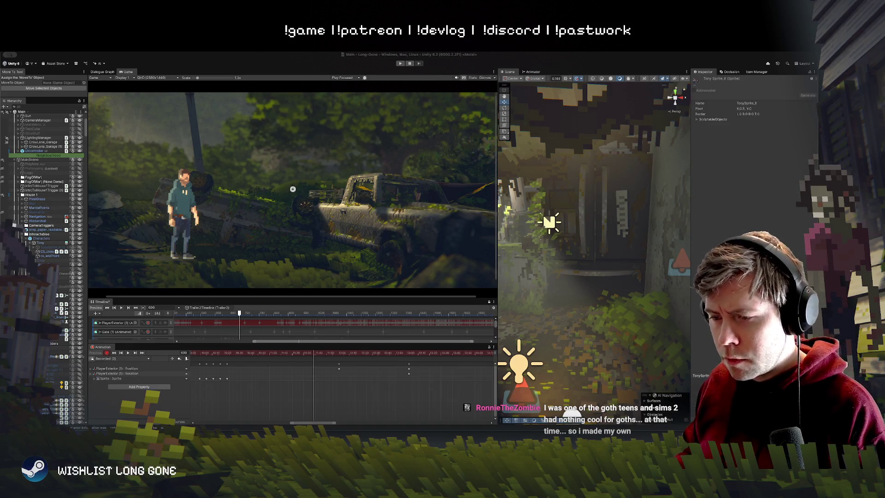
pyautogui.click(738, 360)
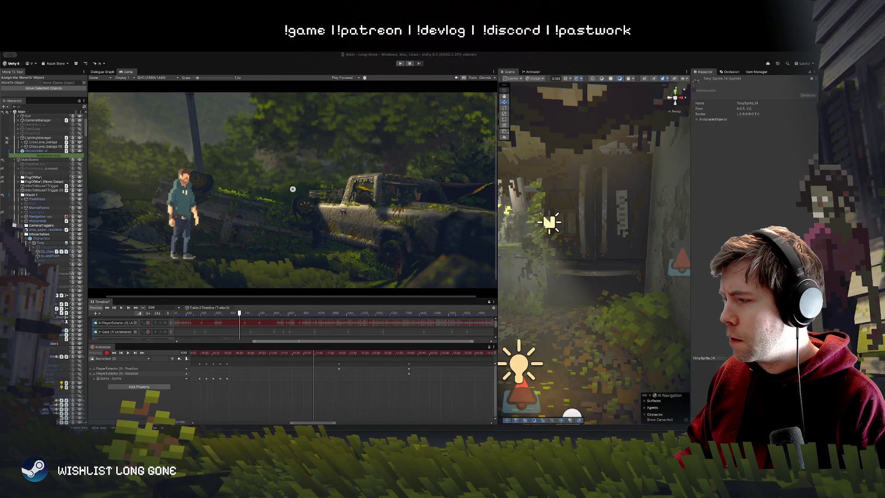
pyautogui.click(738, 360)
pyautogui.press('Down')
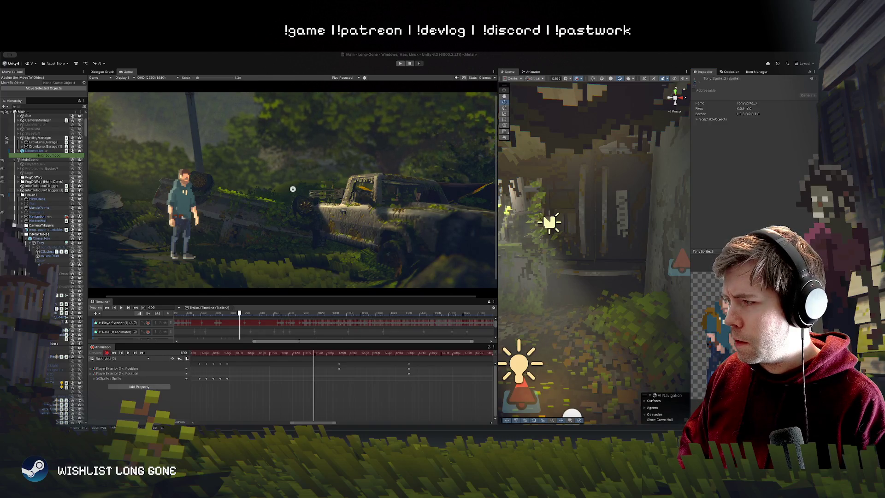
pyautogui.press('Down')
pyautogui.press('Down')
pyautogui.press('Down')
pyautogui.press('Down')
pyautogui.press('Down')
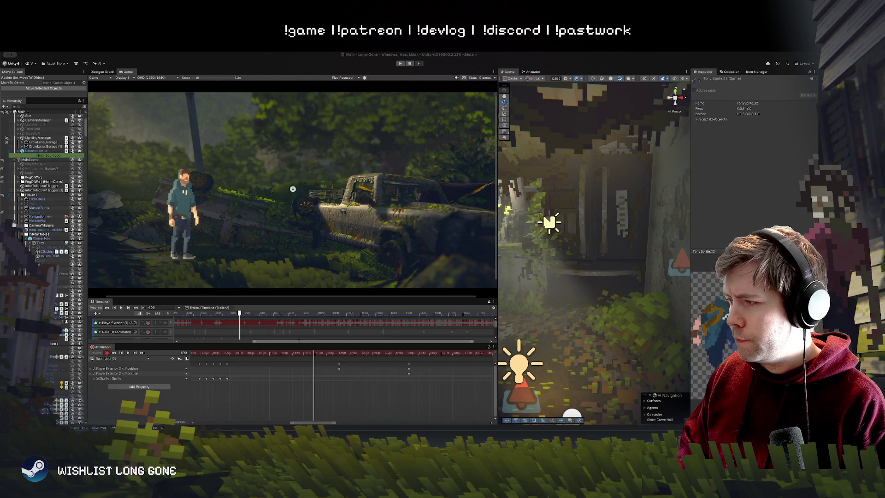
pyautogui.press('Down')
pyautogui.press('Down')
pyautogui.press('Down')
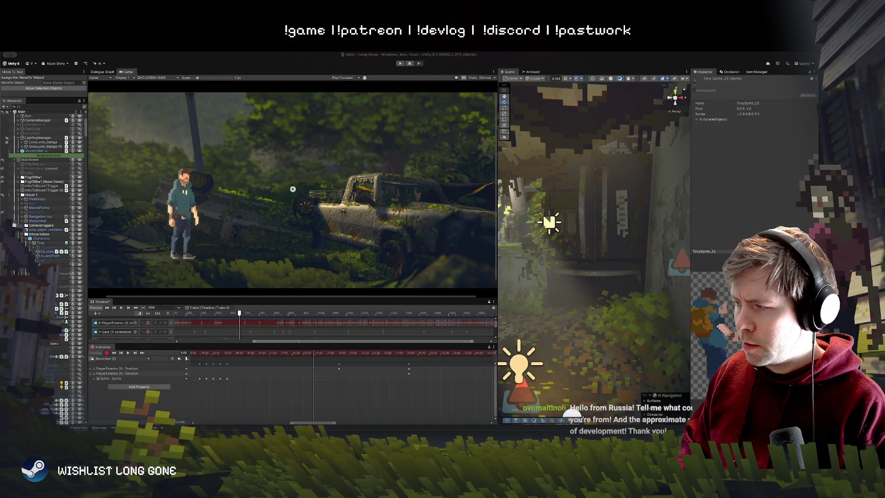
pyautogui.press('Up')
pyautogui.press('Up')
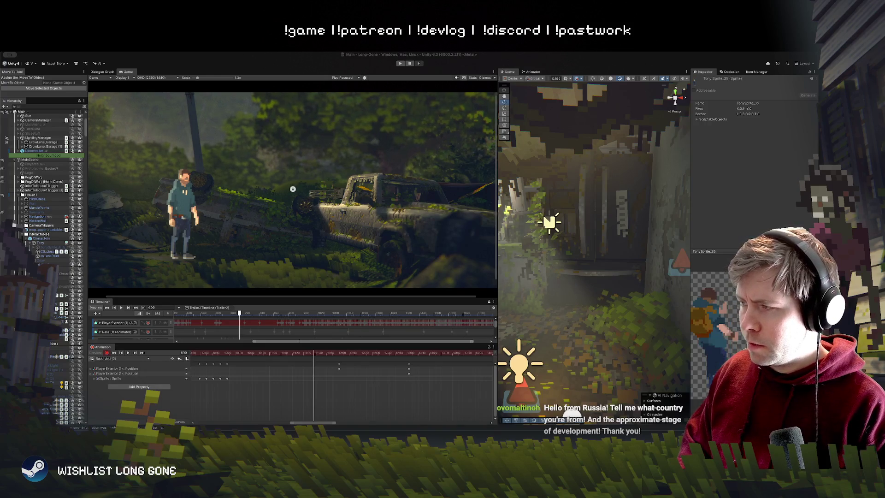
pyautogui.press('Down')
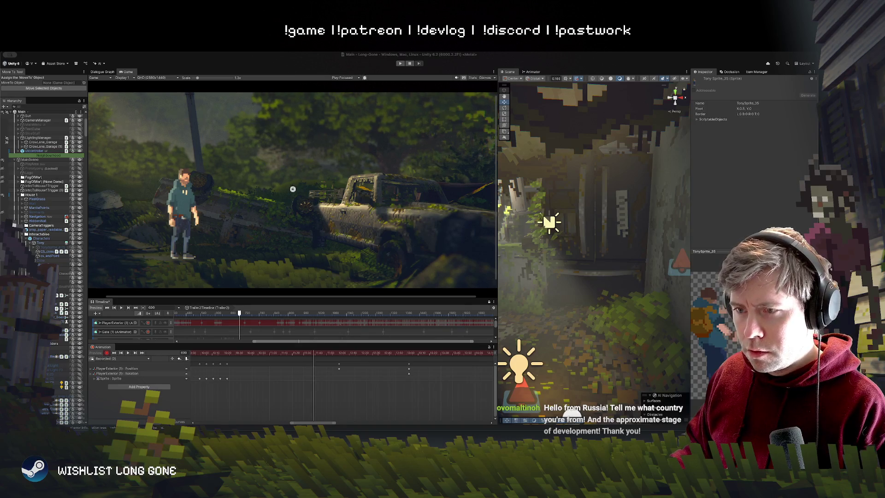
pyautogui.doubleClick(260, 379)
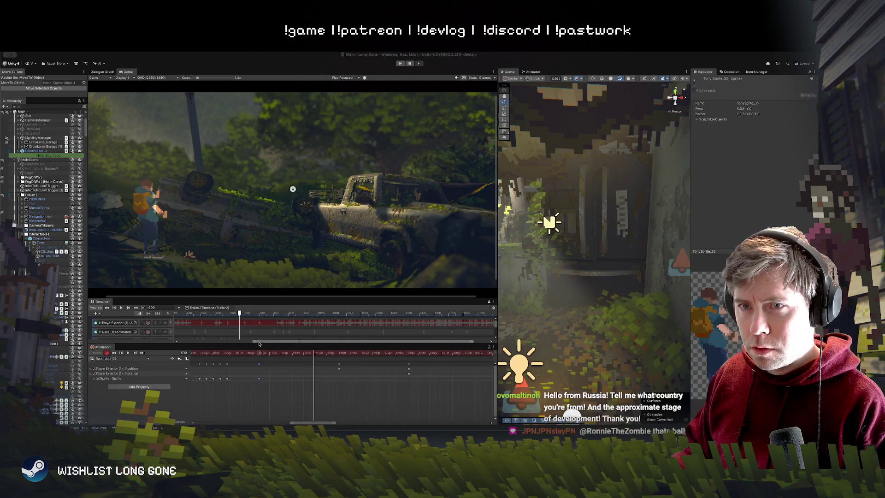
# Rewind the Animation preview to frame 654 and drag the earlier Sprite key to a later frame
pyautogui.moveTo(252, 356)
pyautogui.mouseDown()
pyautogui.moveTo(318, 357)
pyautogui.moveTo(243, 350)
pyautogui.moveTo(253, 369)
pyautogui.moveTo(235, 355)
pyautogui.moveTo(282, 354)
pyautogui.mouseUp()
pyautogui.click(227, 378)
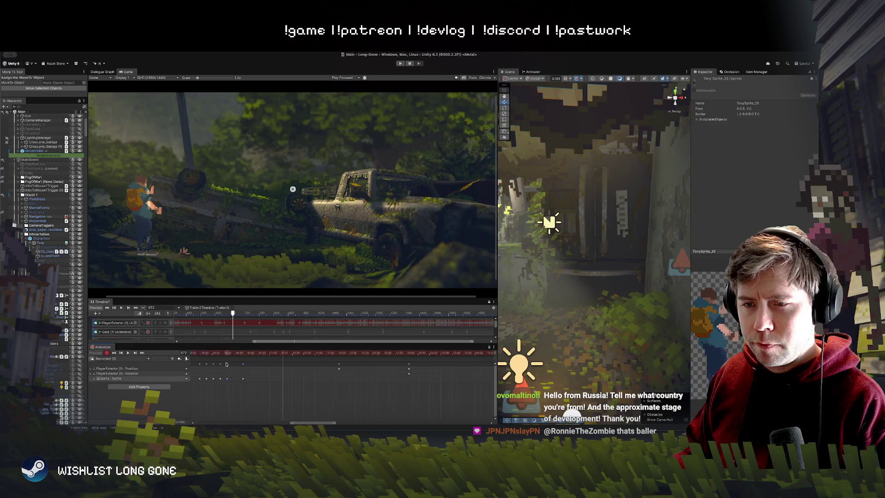
pyautogui.moveTo(226, 364)
pyautogui.mouseDown()
pyautogui.moveTo(267, 365)
pyautogui.moveTo(226, 354)
pyautogui.moveTo(308, 354)
pyautogui.mouseUp()
pyautogui.click(244, 354)
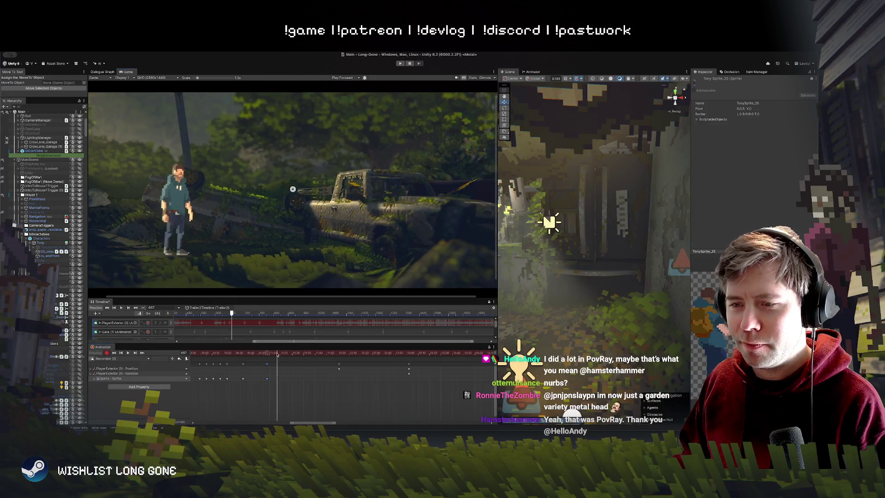
# Rewind the preview to frame 627, play it, and shift two Sprite keys later
pyautogui.click(261, 353)
pyautogui.moveTo(262, 354)
pyautogui.mouseDown()
pyautogui.moveTo(234, 358)
pyautogui.moveTo(283, 361)
pyautogui.moveTo(206, 353)
pyautogui.mouseUp()
pyautogui.press('space')
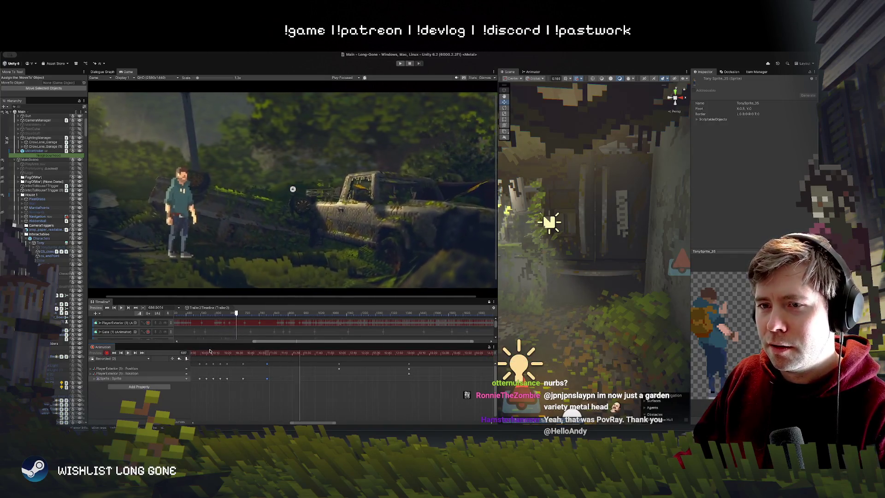
pyautogui.moveTo(263, 368)
pyautogui.mouseDown()
pyautogui.moveTo(229, 362)
pyautogui.moveTo(279, 378)
pyautogui.moveTo(290, 378)
pyautogui.moveTo(288, 362)
pyautogui.moveTo(302, 380)
pyautogui.mouseUp()
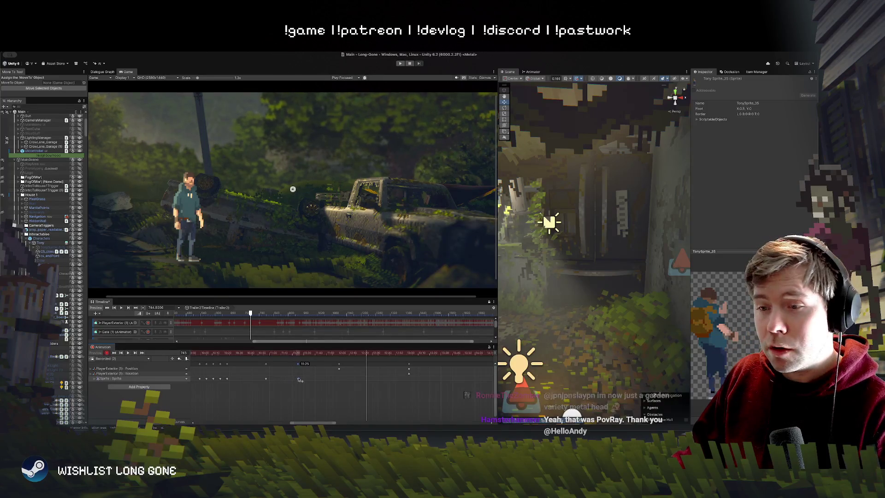
pyautogui.click(224, 353)
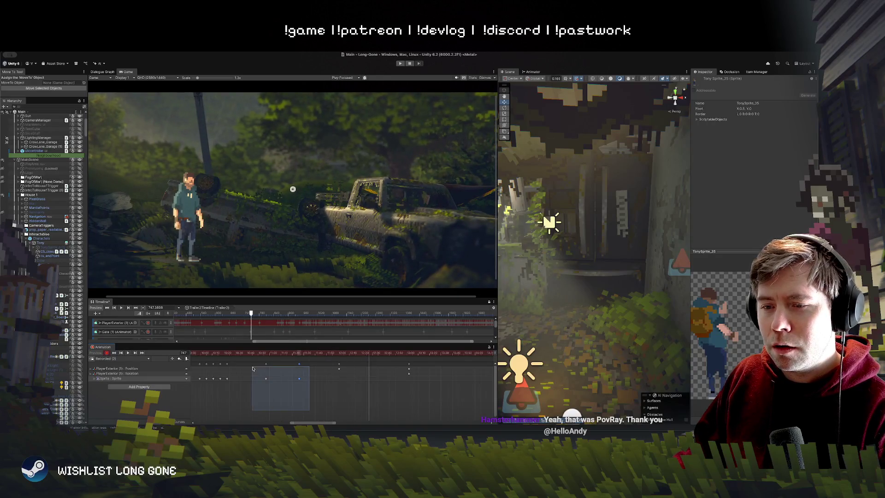
pyautogui.moveTo(268, 372)
pyautogui.mouseDown()
pyautogui.moveTo(262, 362)
pyautogui.moveTo(242, 364)
pyautogui.moveTo(253, 364)
pyautogui.moveTo(251, 353)
pyautogui.moveTo(195, 352)
pyautogui.mouseUp()
# Replay from frames 595 and 601, then scrub forward checking the player's pose by the truck
pyautogui.click(275, 396)
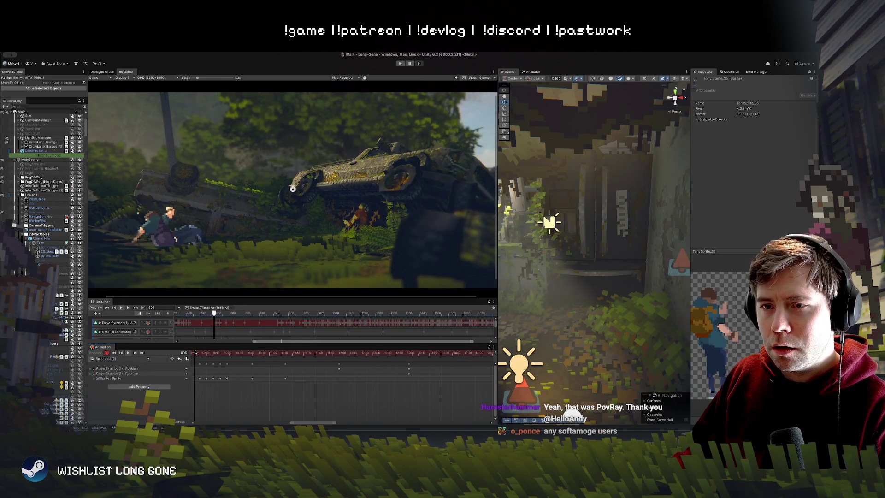
pyautogui.press('space')
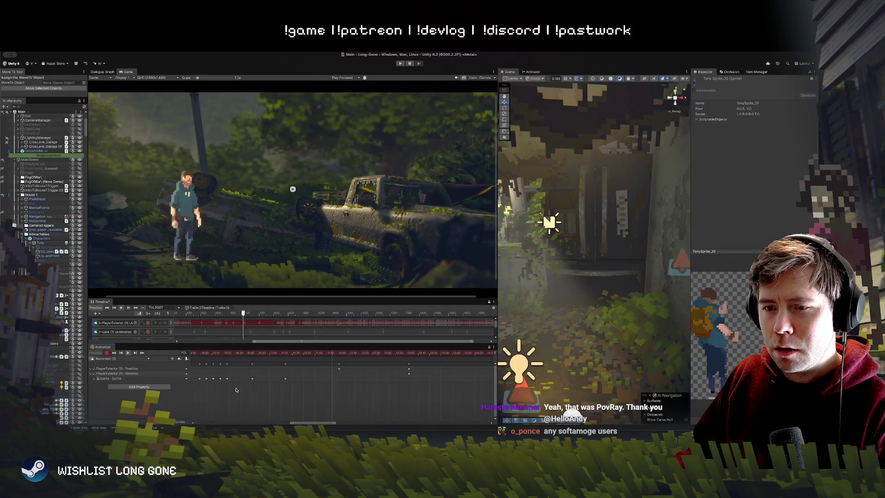
pyautogui.moveTo(236, 353)
pyautogui.mouseDown()
pyautogui.moveTo(202, 353)
pyautogui.moveTo(315, 353)
pyautogui.moveTo(206, 354)
pyautogui.moveTo(231, 352)
pyautogui.mouseUp()
pyautogui.press('space')
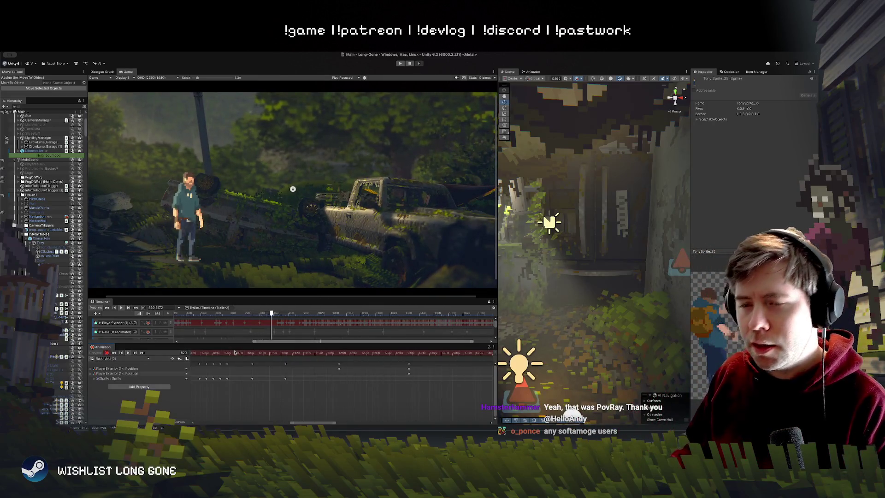
pyautogui.moveTo(261, 353)
pyautogui.mouseDown()
pyautogui.moveTo(196, 357)
pyautogui.moveTo(240, 357)
pyautogui.moveTo(212, 355)
pyautogui.moveTo(234, 352)
pyautogui.mouseUp()
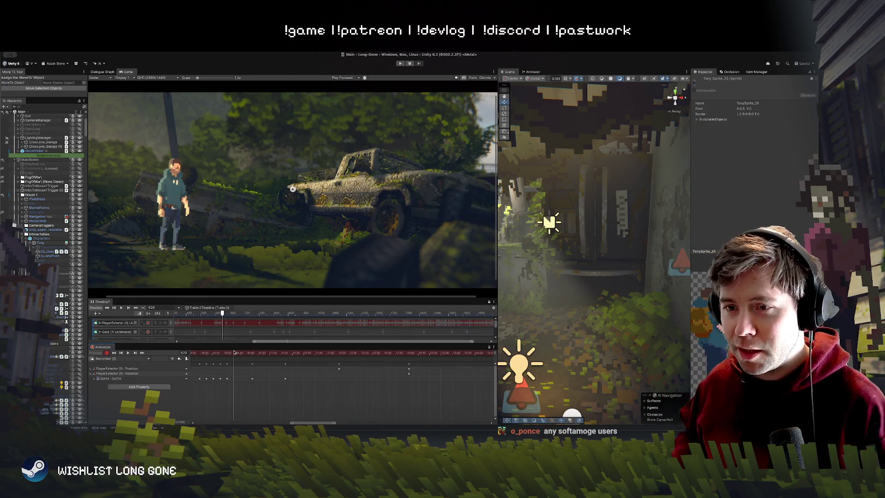
pyautogui.moveTo(234, 355); pyautogui.dragTo(239, 355)
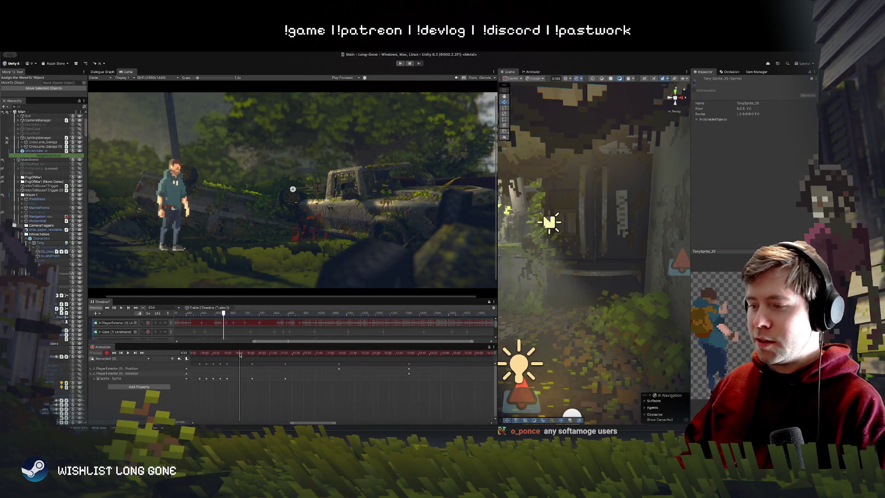
pyautogui.moveTo(240, 354); pyautogui.dragTo(299, 350)
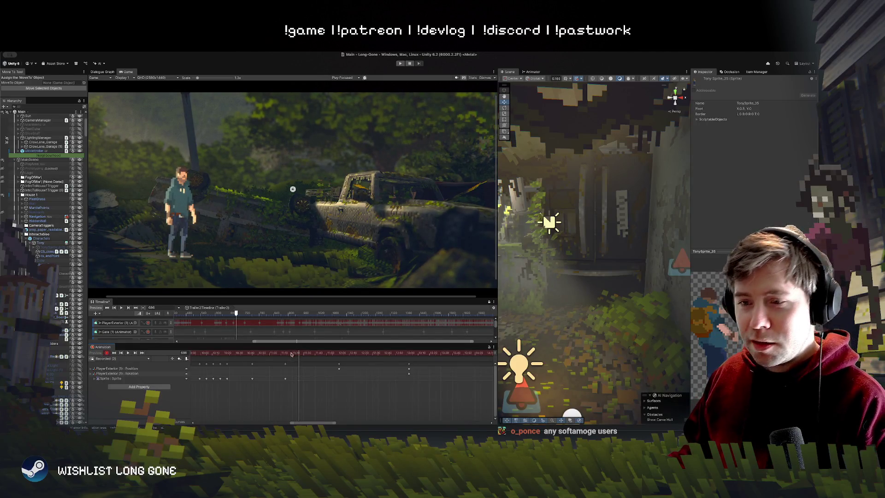
pyautogui.moveTo(301, 358); pyautogui.dragTo(309, 356)
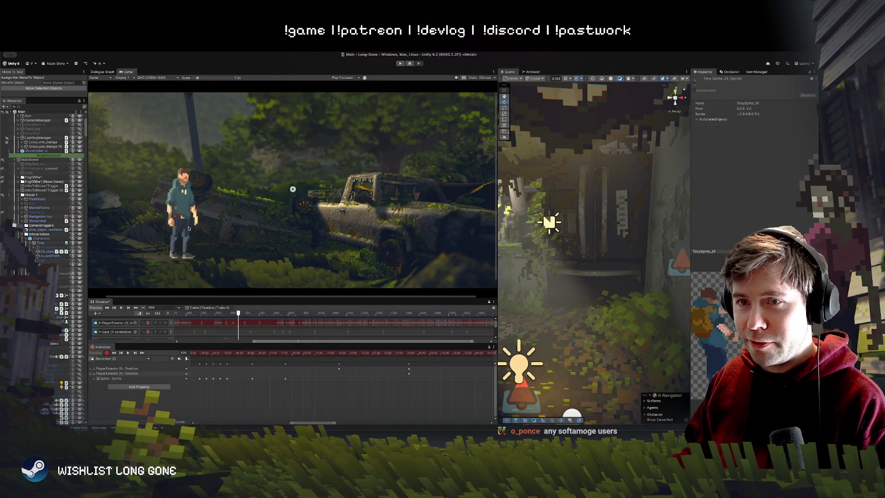
pyautogui.moveTo(318, 353)
pyautogui.mouseDown()
pyautogui.moveTo(491, 354)
pyautogui.moveTo(281, 354)
pyautogui.mouseUp()
pyautogui.press('space')
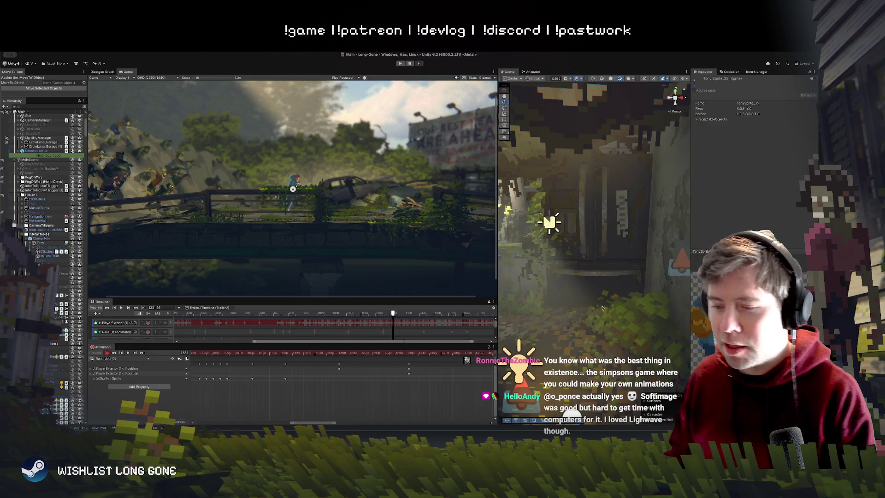
# Drag the Timeline playhead back to around frame 425, the forest streetlamp shot
pyautogui.moveTo(338, 315); pyautogui.dragTo(172, 307)
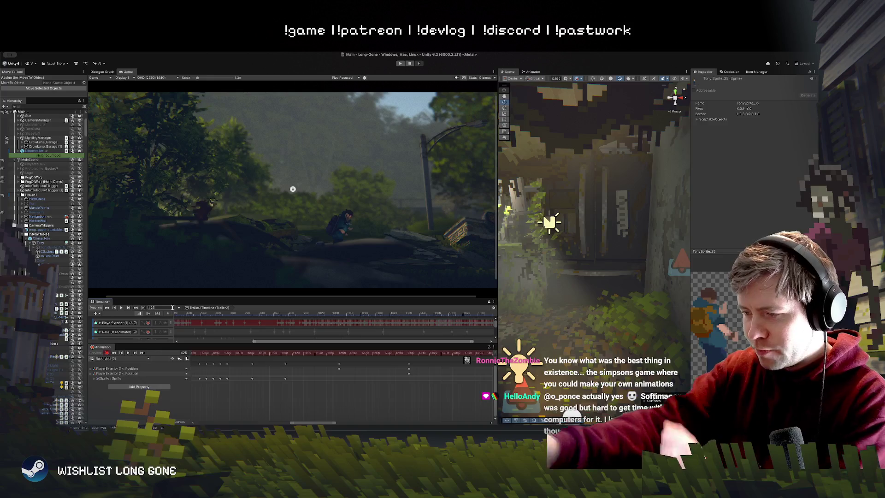
# Zoom out the Animation window and play the player clip from its start
pyautogui.click(225, 314)
pyautogui.scroll(-5, 331, 371)
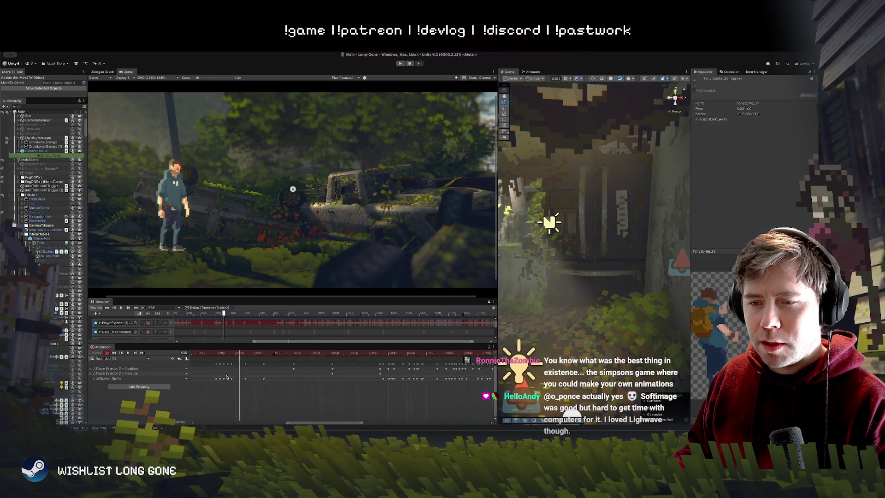
pyautogui.click(113, 353)
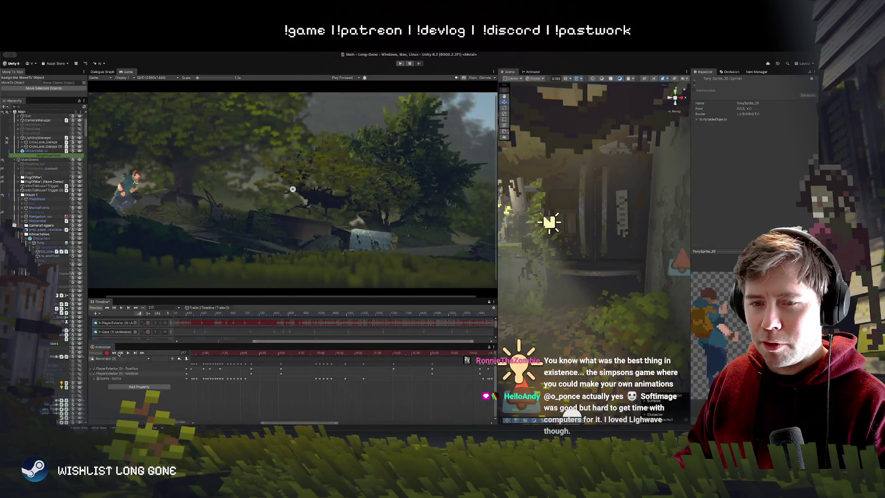
pyautogui.click(128, 353)
pyautogui.scroll(-5, 229, 393)
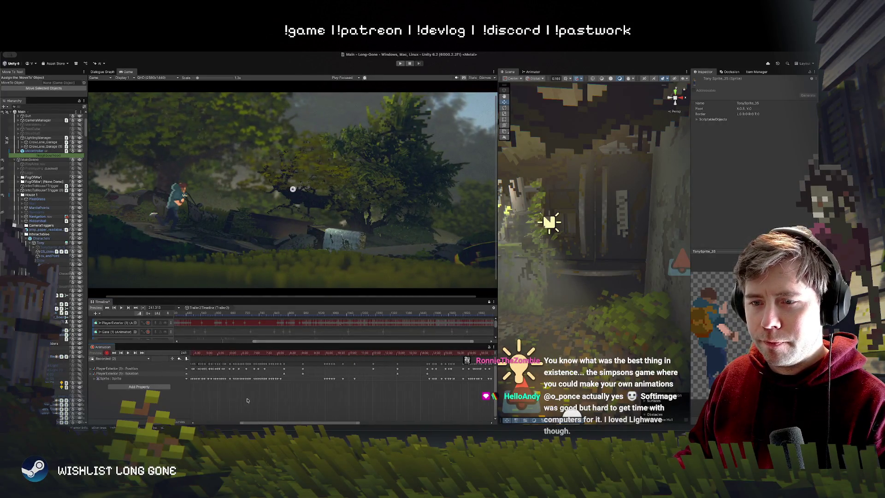
pyautogui.scroll(-2, 368, 403)
pyautogui.click(129, 353)
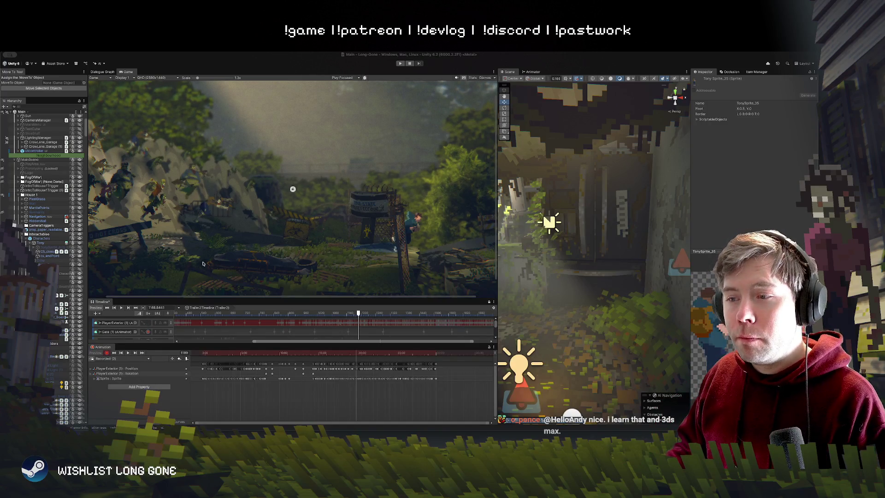
# Scrub the Timeline back near the start, play it through, and stop on the truck shot
pyautogui.click(349, 313)
pyautogui.moveTo(349, 313)
pyautogui.mouseDown()
pyautogui.moveTo(186, 306)
pyautogui.moveTo(79, 314)
pyautogui.mouseUp()
pyautogui.press('space')
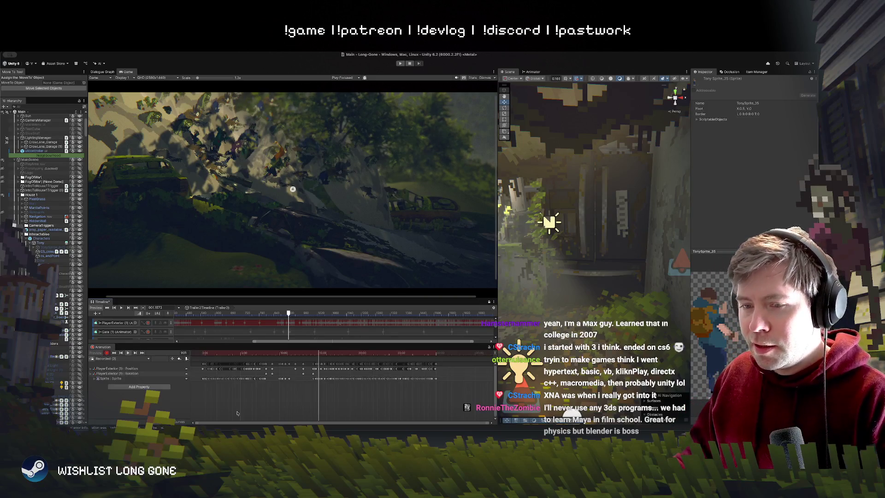
pyautogui.click(252, 313)
# Move the playhead back to the wrecked truck shot near frame 758 and play the preview
pyautogui.moveTo(253, 314)
pyautogui.mouseDown()
pyautogui.moveTo(286, 313)
pyautogui.moveTo(175, 313)
pyautogui.mouseUp()
pyautogui.press('space')
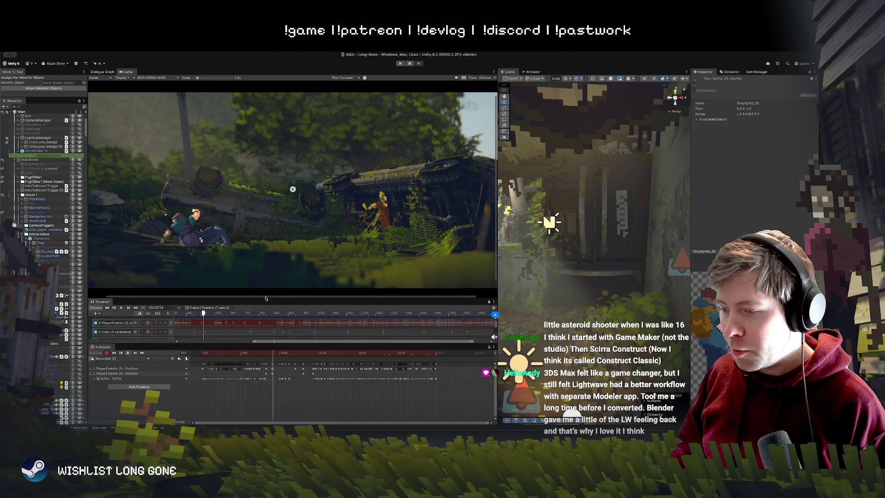
# Scrub back to the earlier car scene shot and play the cutscene preview from there
pyautogui.moveTo(203, 314)
pyautogui.mouseDown()
pyautogui.moveTo(189, 313)
pyautogui.moveTo(227, 314)
pyautogui.moveTo(169, 314)
pyautogui.mouseUp()
pyautogui.press('space')
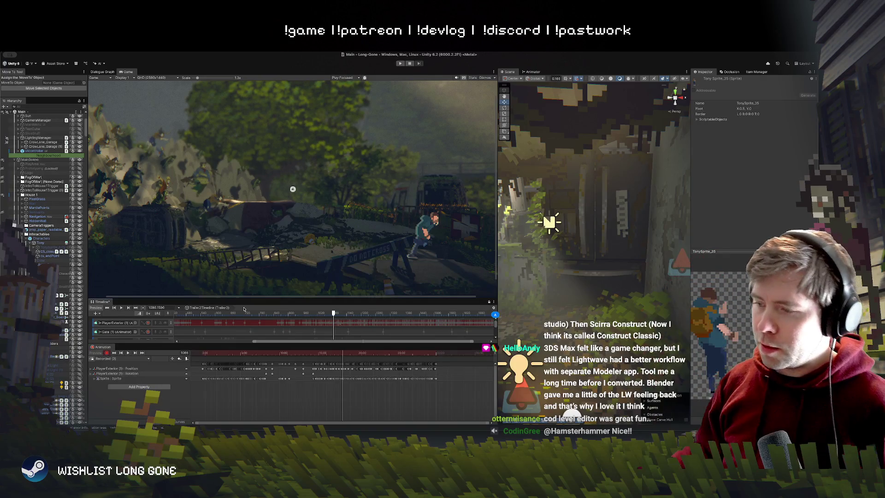
pyautogui.press('space')
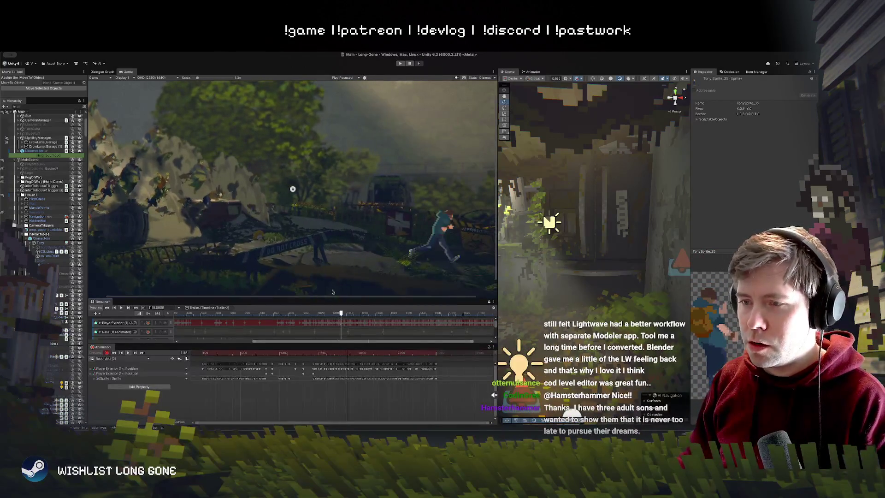
# Skip ahead to a later shot, then scrub back to the forest shot around frame 926
pyautogui.moveTo(340, 313); pyautogui.dragTo(436, 312)
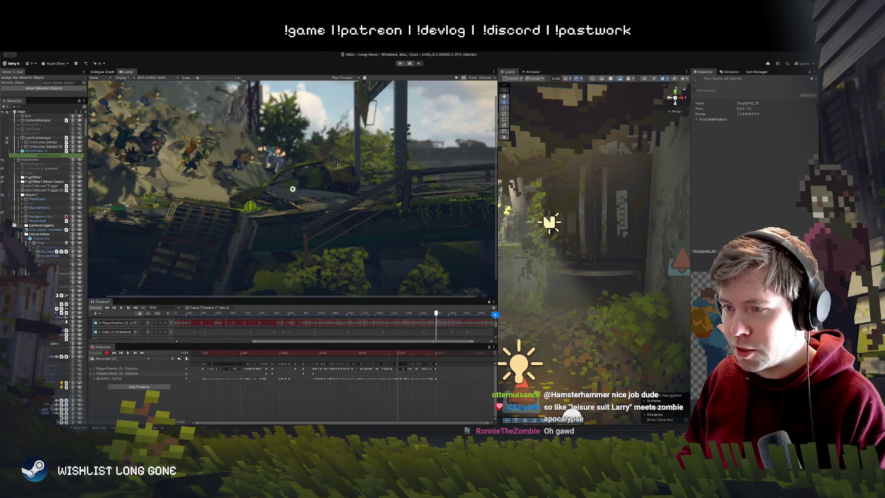
pyautogui.moveTo(434, 315)
pyautogui.mouseDown()
pyautogui.moveTo(250, 313)
pyautogui.moveTo(295, 317)
pyautogui.mouseUp()
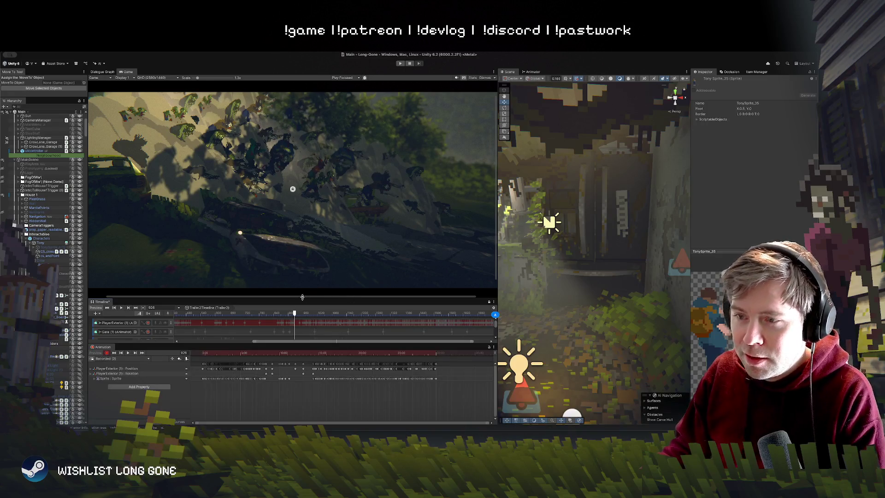
pyautogui.moveTo(295, 317)
pyautogui.mouseDown()
pyautogui.moveTo(279, 317)
pyautogui.moveTo(331, 321)
pyautogui.moveTo(281, 323)
pyautogui.mouseUp()
# Play the cutscene and stop at frame 1167, with the player running past the billboard
pyautogui.press('space')
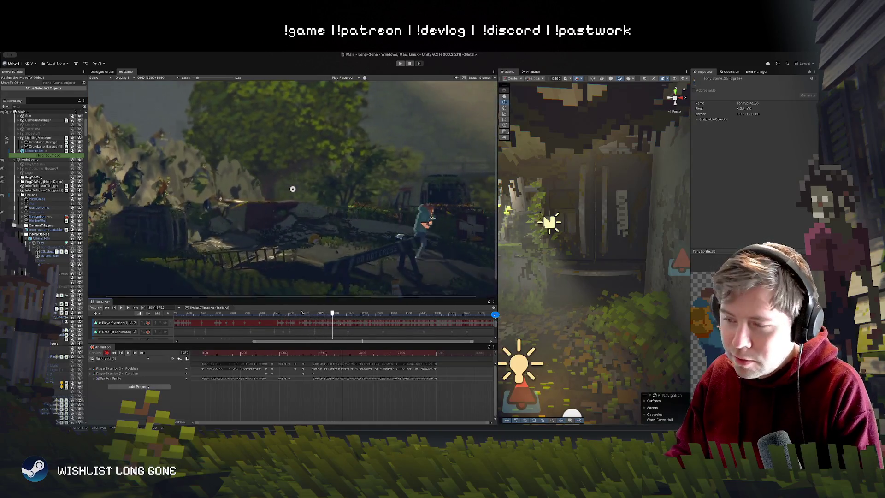
pyautogui.press('space')
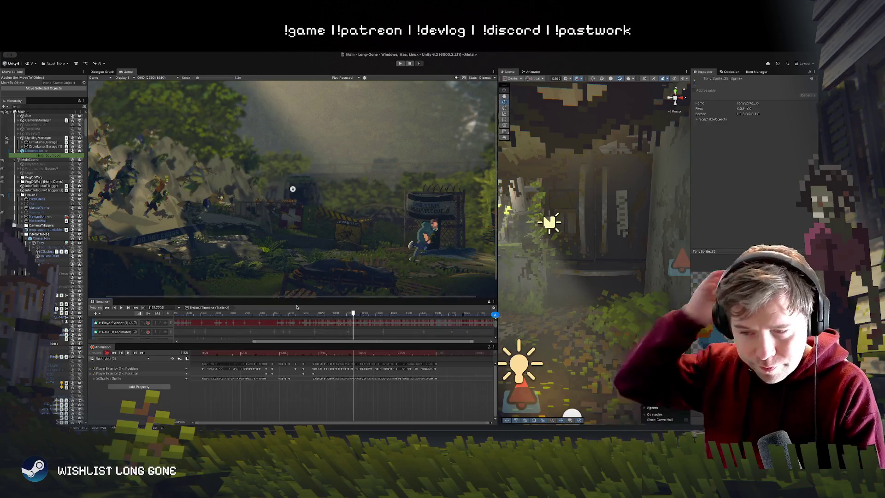